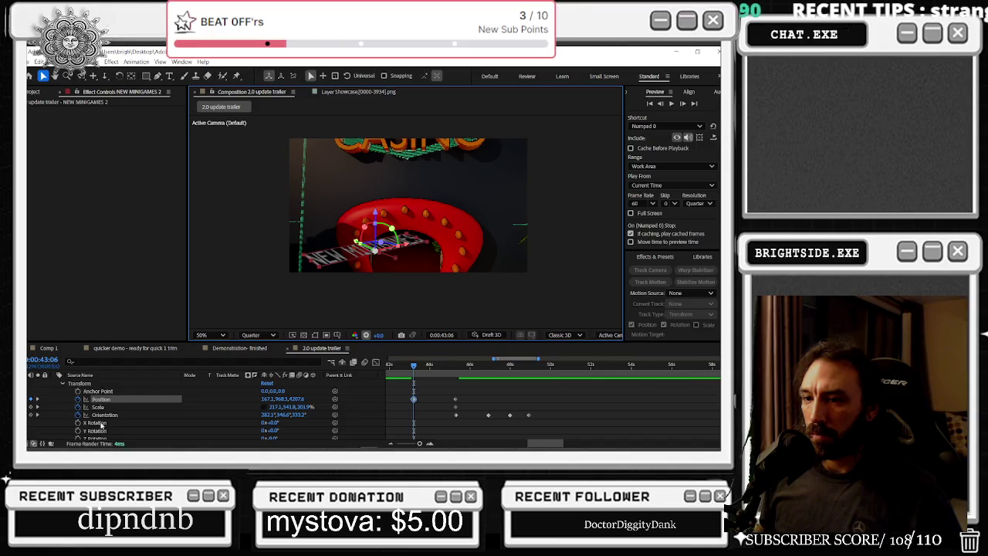
- Raise the NEW MINIGAMES title's Orientation Y from 340.6° to 355° and preview it
scroll(163, 411, "up", 2)
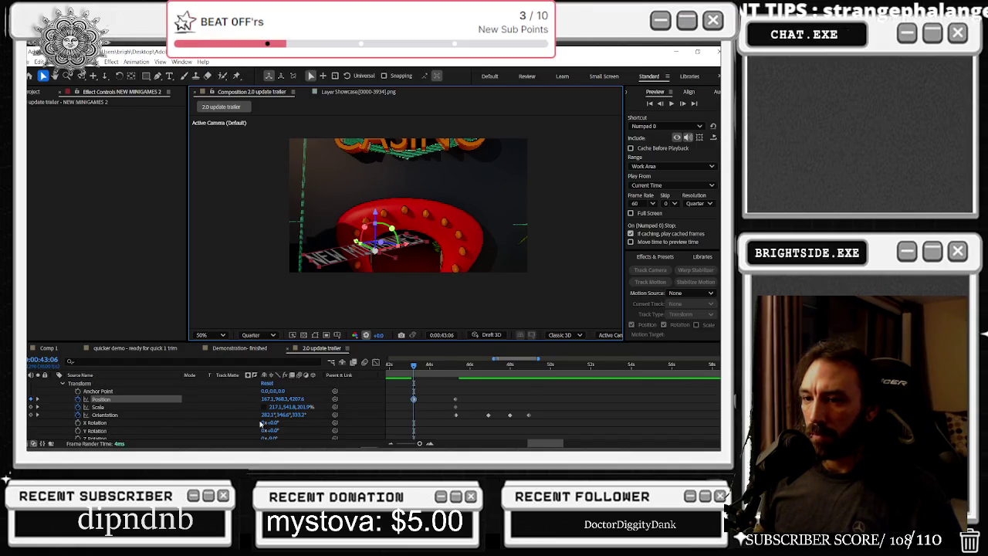
left_click_drag(279, 414, 296, 414)
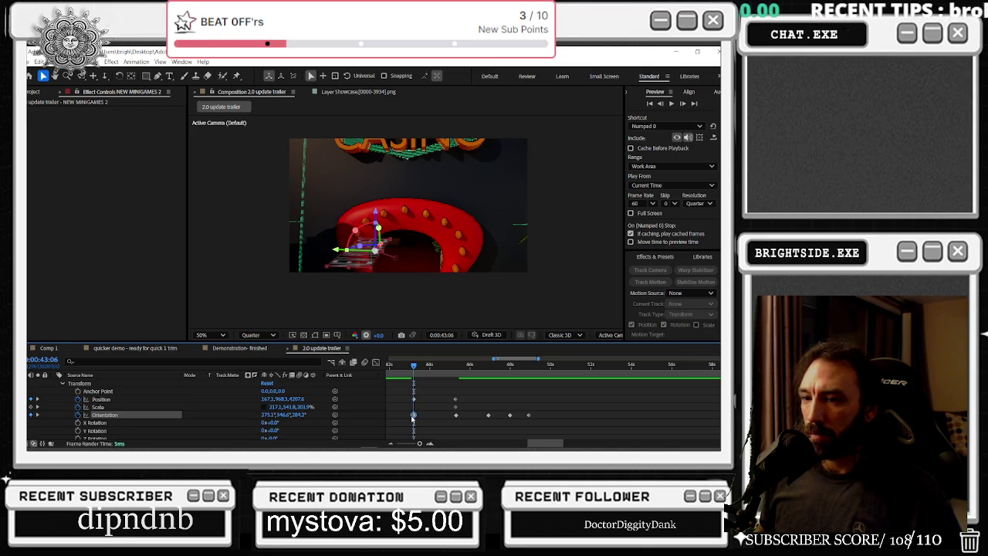
key("space")
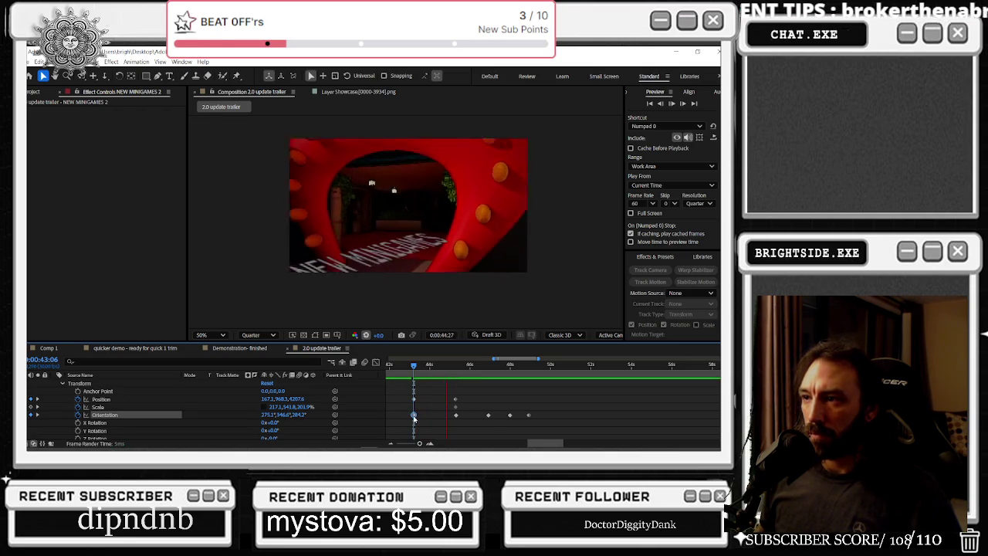
- Stop the preview and jump to the Position keyframe at 0:00:45:11
left_click(420, 363)
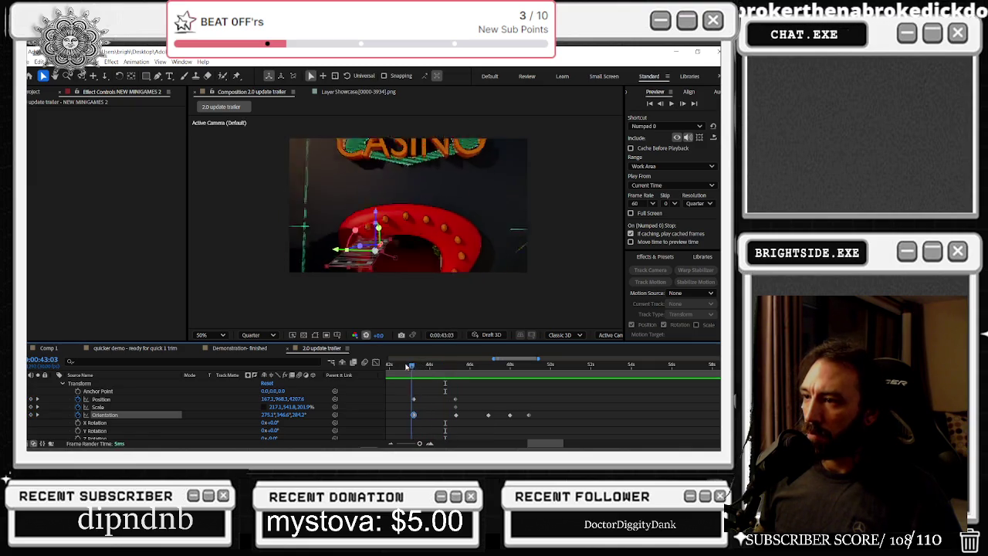
left_click_drag(423, 369, 469, 371)
left_click(455, 399)
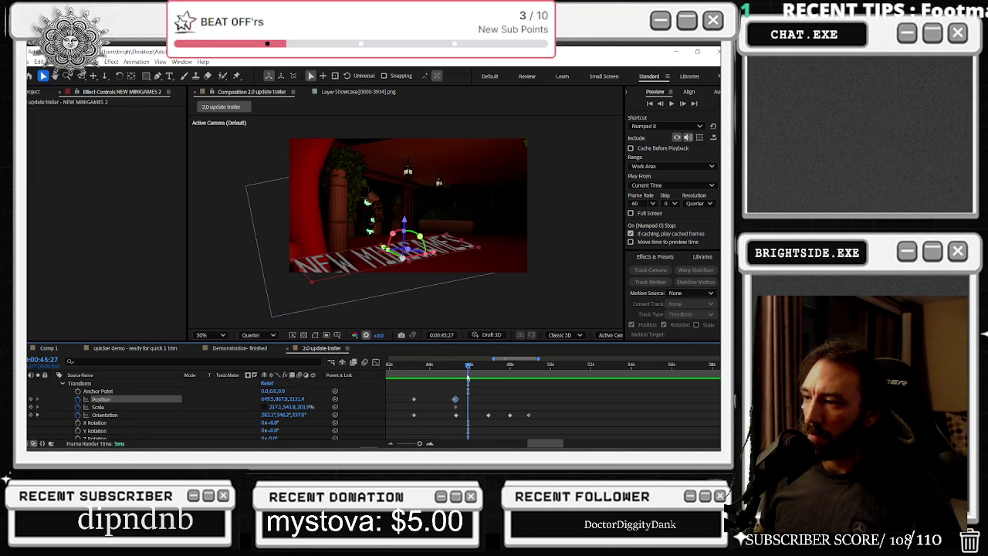
- Zoom the timeline in and step back to frame 0:00:45:08
key("j")
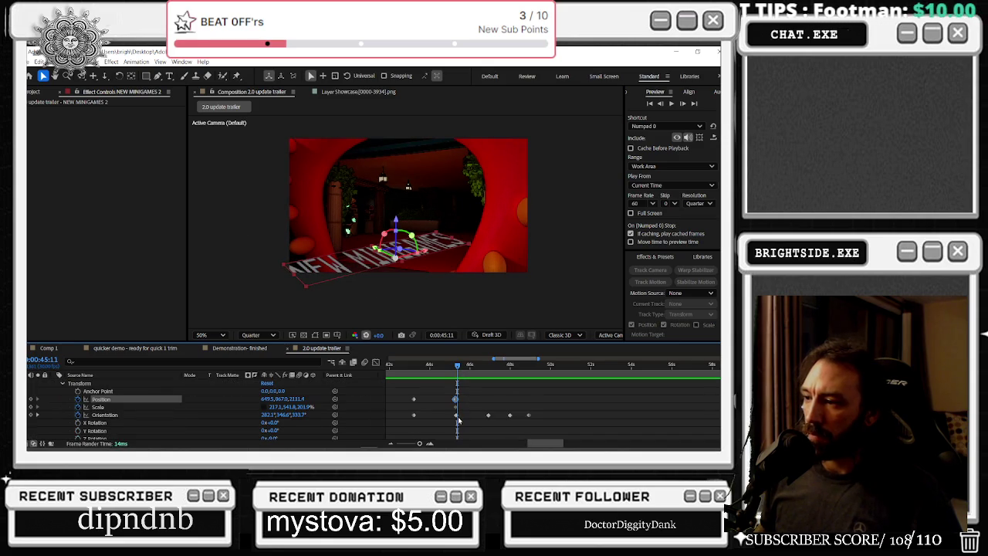
key("equal")
left_click(450, 416)
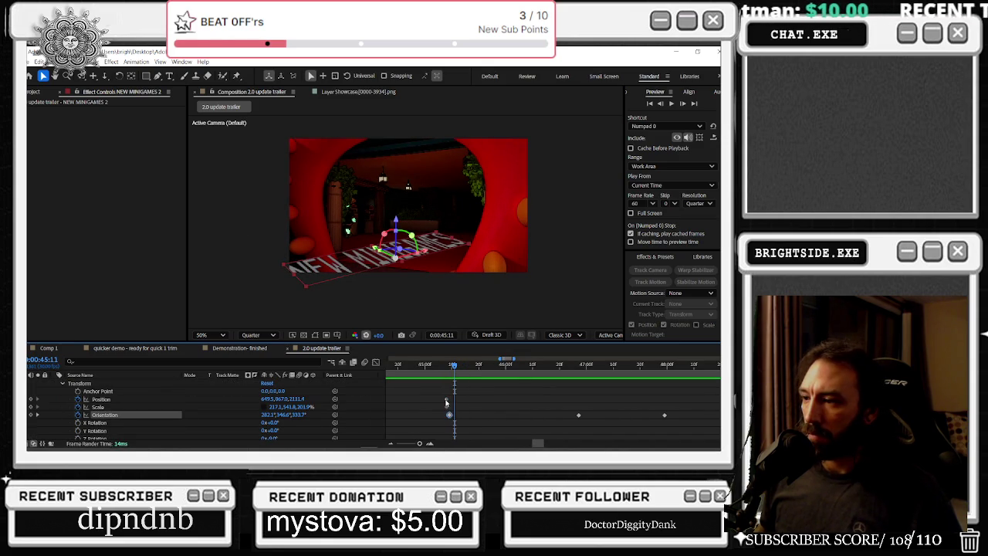
left_click(446, 399)
left_click(448, 370)
left_click_drag(449, 370, 445, 370)
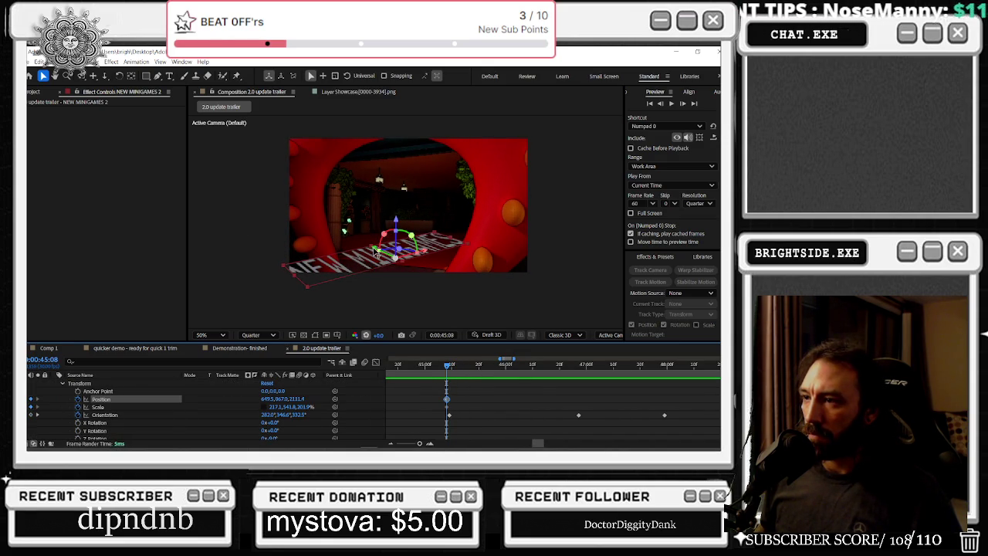
- Push the title left and deeper into the tunnel, then fine-tune its Position values
left_click_drag(375, 251, 360, 250)
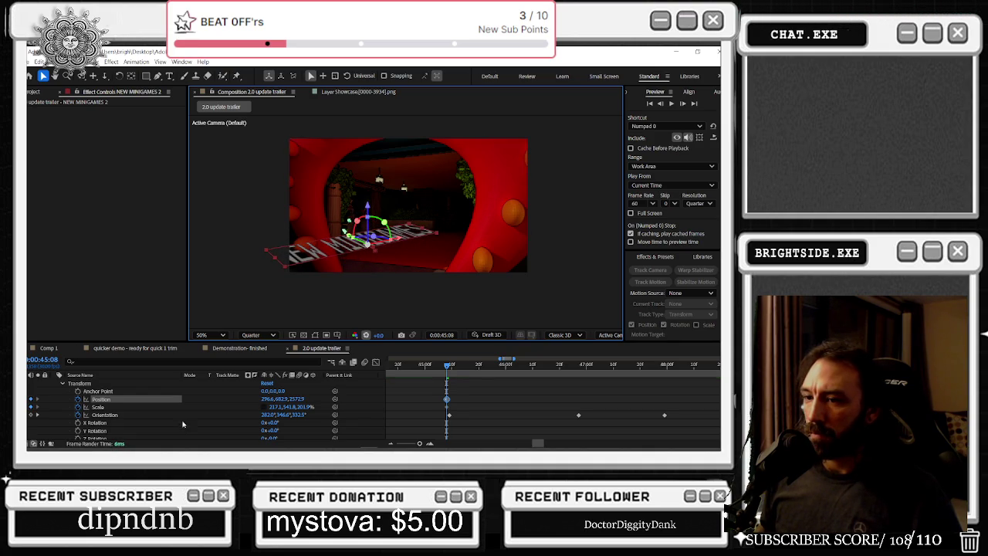
left_click(255, 406)
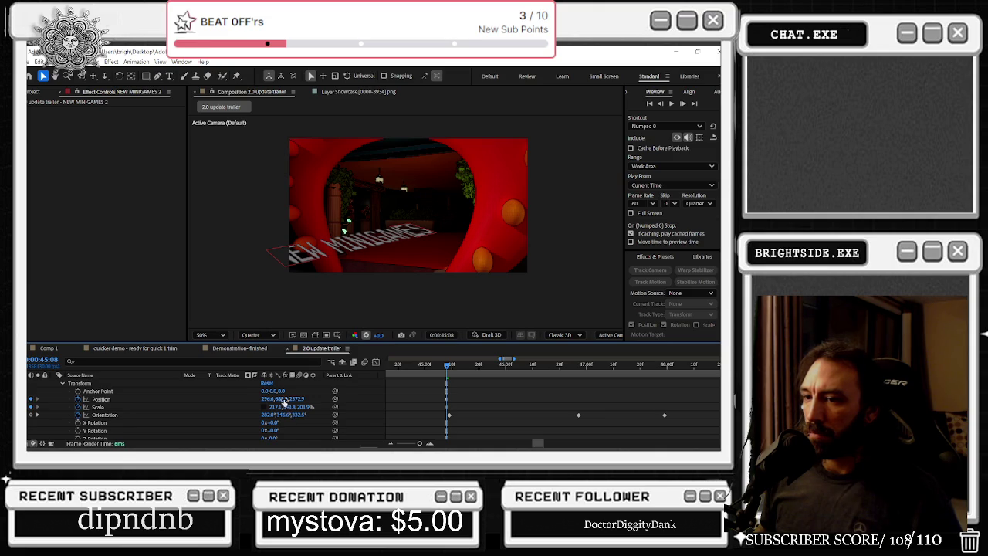
left_click(284, 399)
left_click_drag(284, 401, 294, 398)
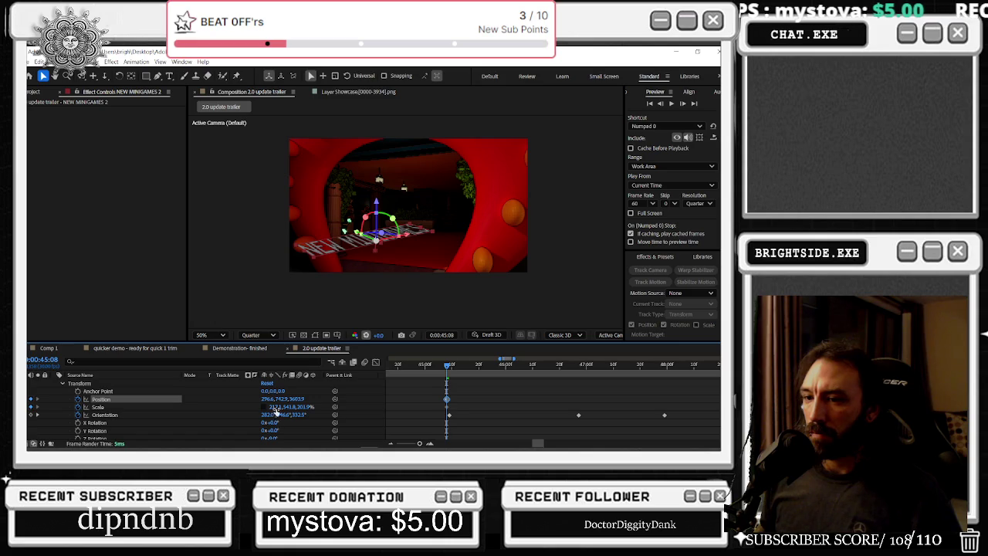
- Re-angle the title's Orientation inside the tunnel and preview the animation
mouse_move(282, 415)
left_mouse_down()
mouse_move(309, 415)
mouse_move(287, 417)
left_mouse_up()
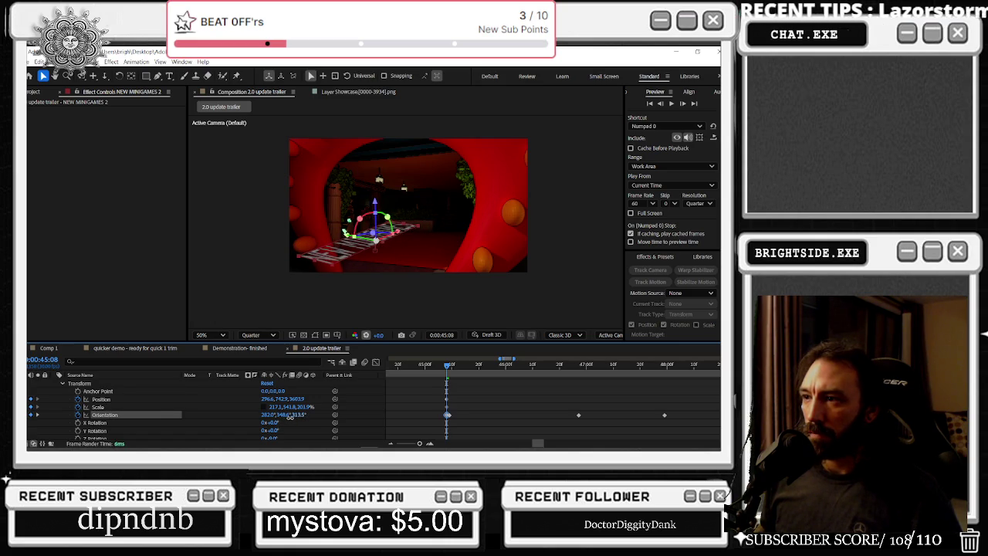
left_click_drag(379, 230, 383, 244)
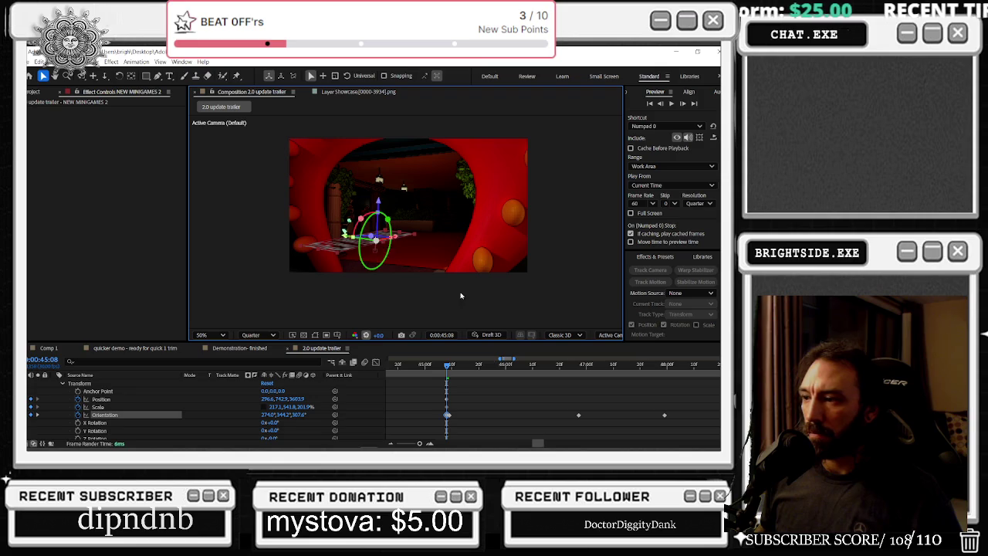
left_click(449, 397)
key("space")
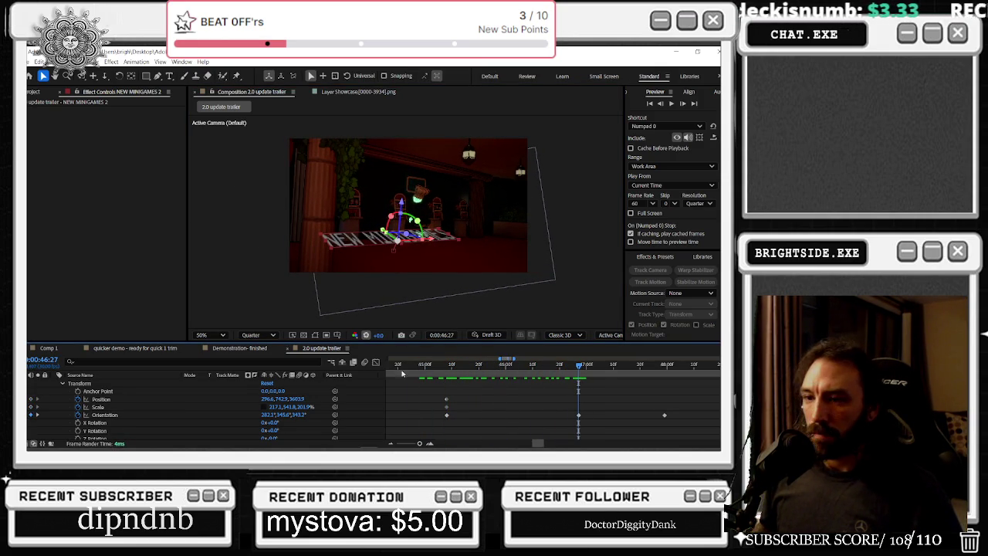
- Set the title's Position at 0:00:46:27 to X 2251.9, Y 882.6, Z 950.9
left_click_drag(395, 235, 409, 245)
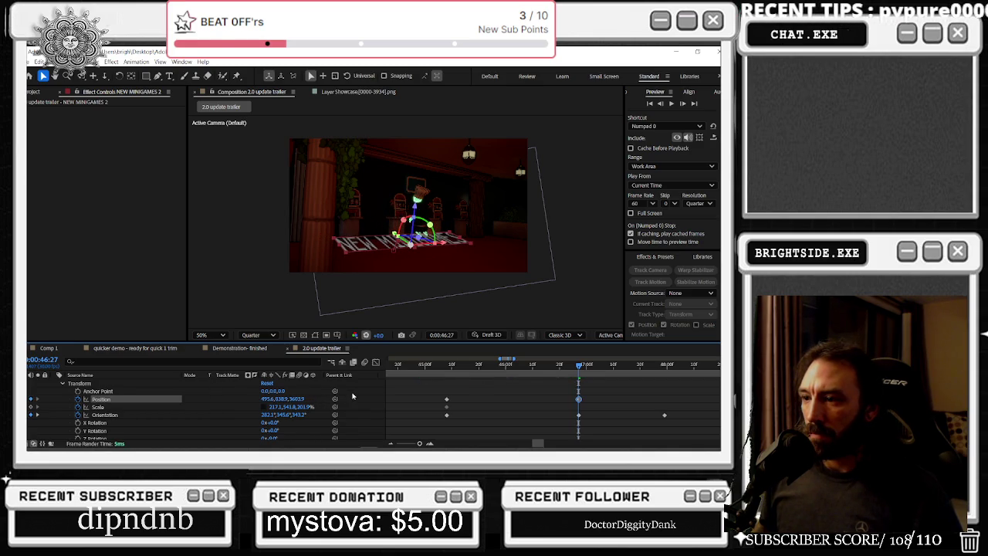
left_click_drag(340, 398, 309, 398)
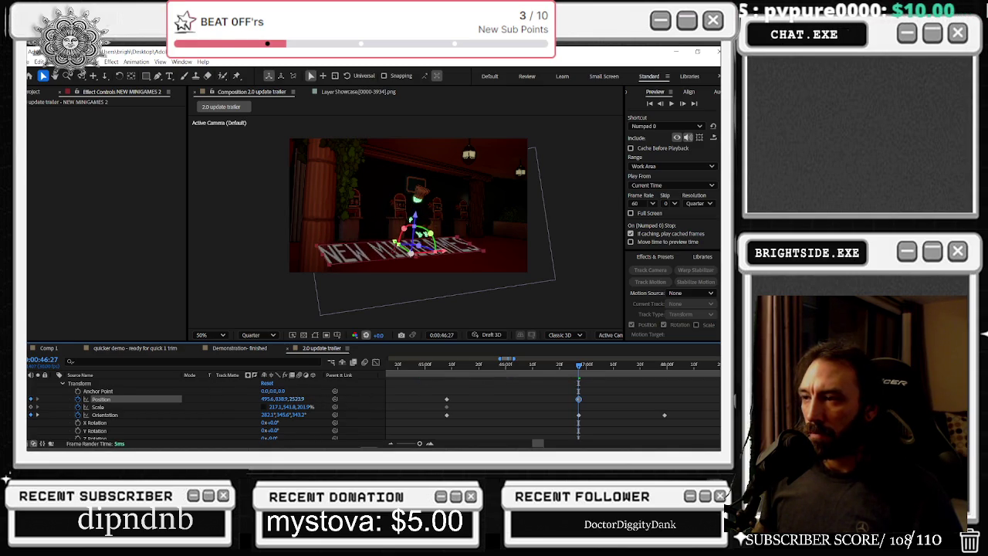
left_click_drag(265, 398, 431, 392)
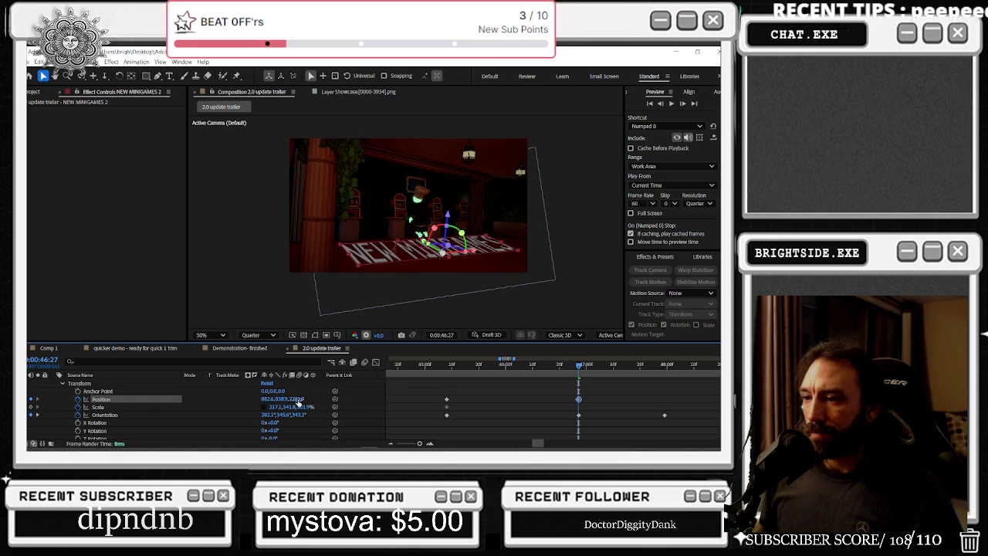
left_click_drag(288, 398, 332, 399)
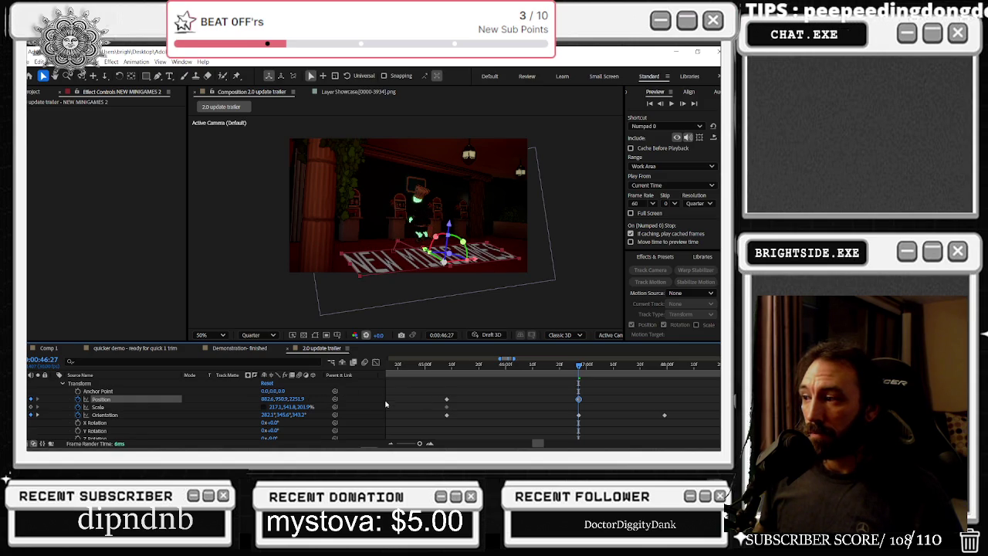
- Zoom out the timeline, scrub through the clips, and preview from around 0:00:46
scroll(587, 386, "down", 3)
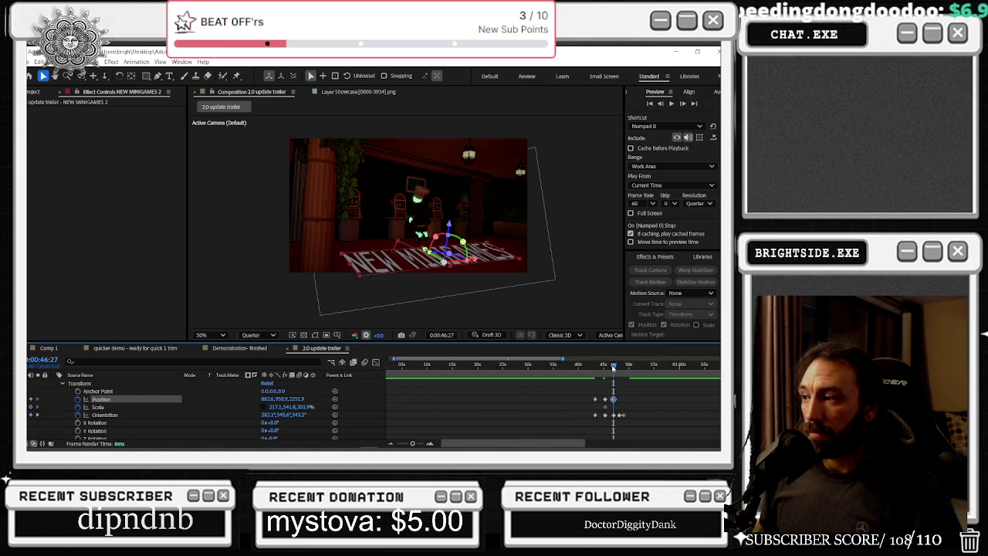
left_click_drag(613, 368, 616, 365)
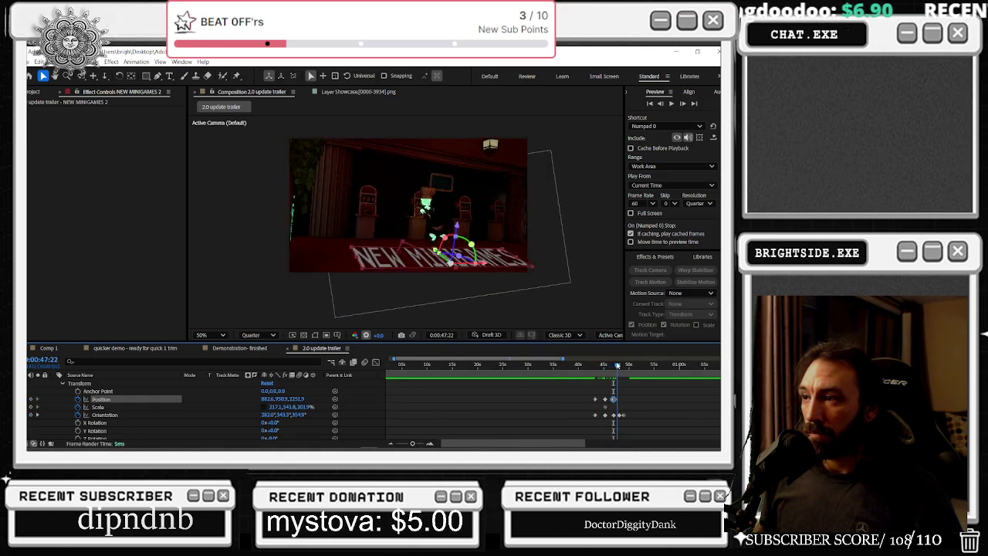
left_click_drag(616, 366, 554, 366)
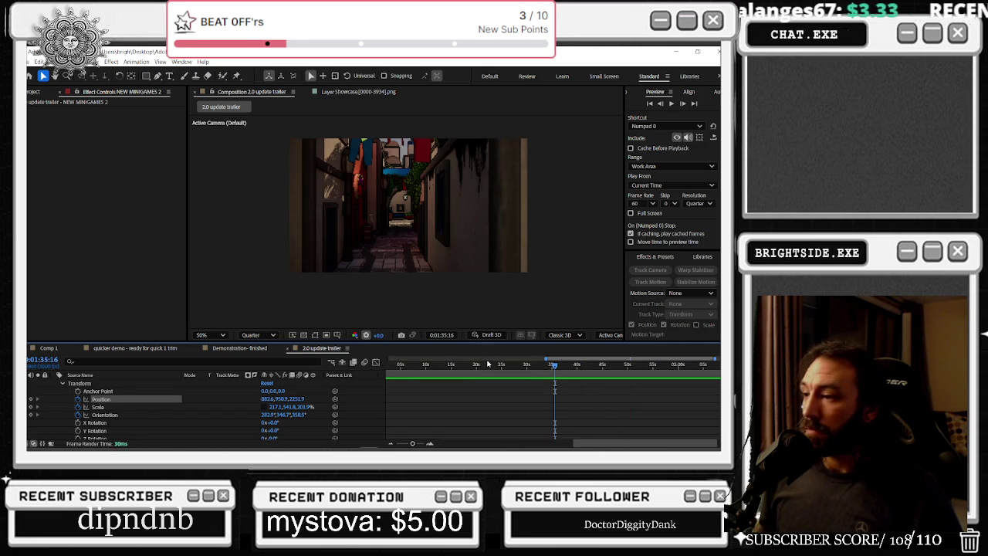
left_click_drag(488, 363, 519, 366)
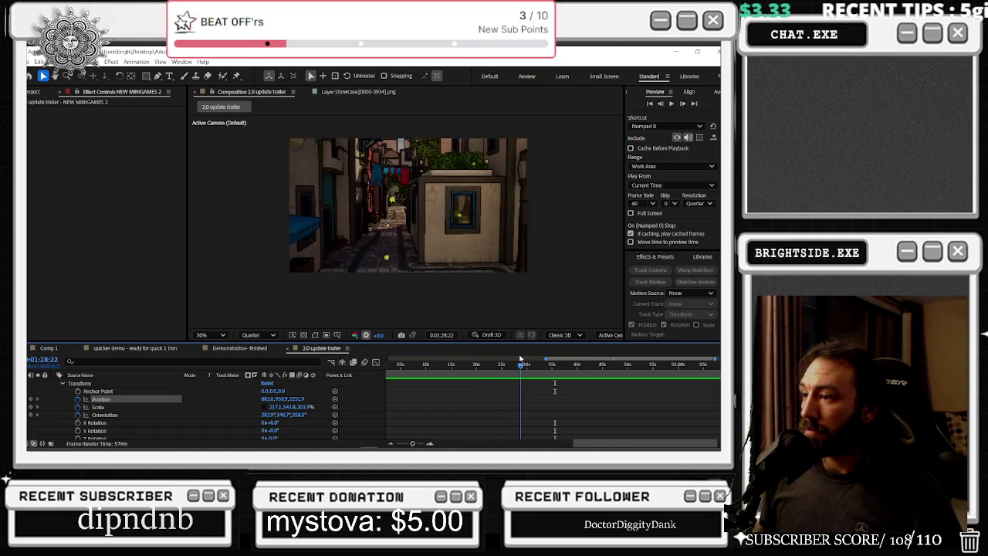
left_click_drag(494, 372, 504, 365)
key("space")
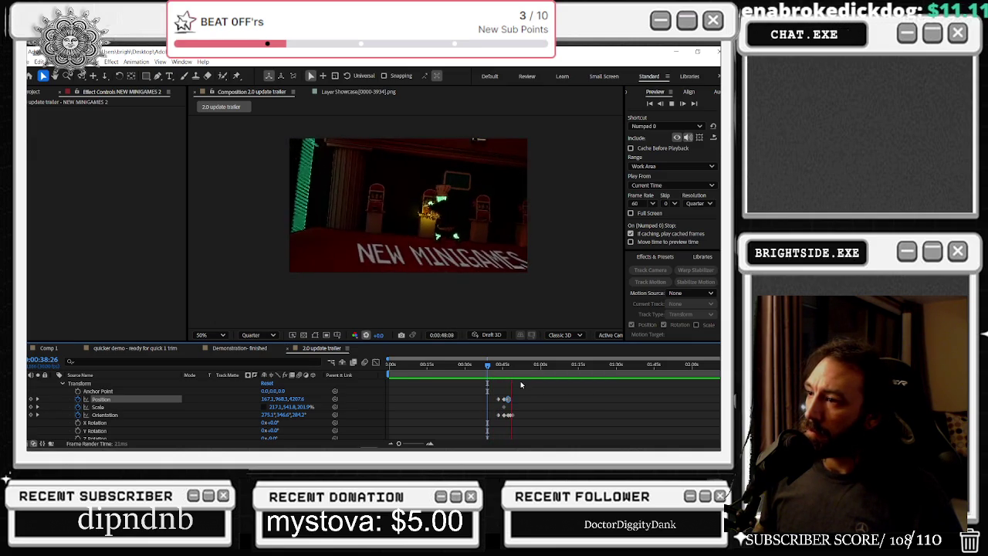
mouse_move(518, 365)
left_mouse_down()
mouse_move(503, 366)
mouse_move(516, 366)
left_mouse_up()
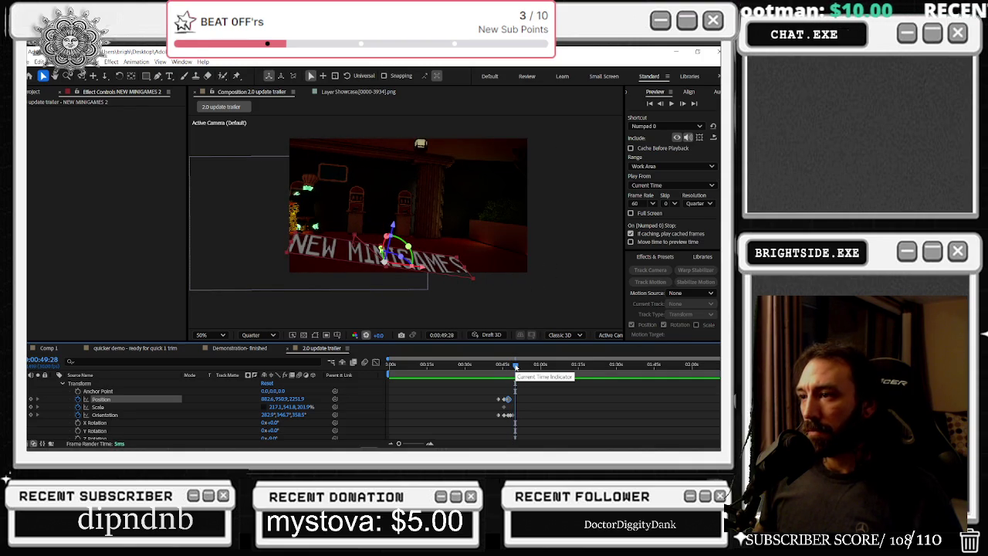
mouse_move(515, 366)
left_mouse_down()
mouse_move(507, 366)
mouse_move(515, 368)
left_mouse_up()
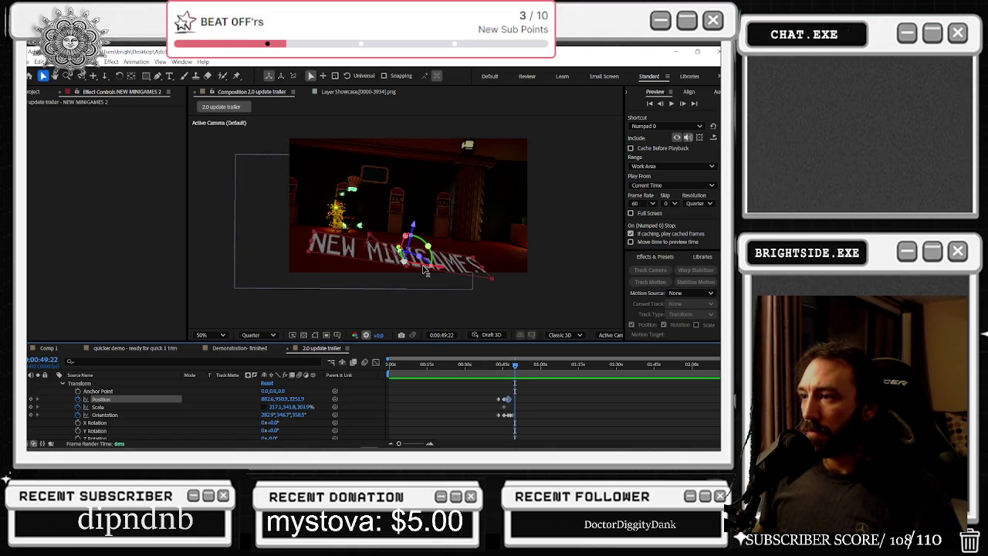
left_click_drag(426, 270, 381, 266)
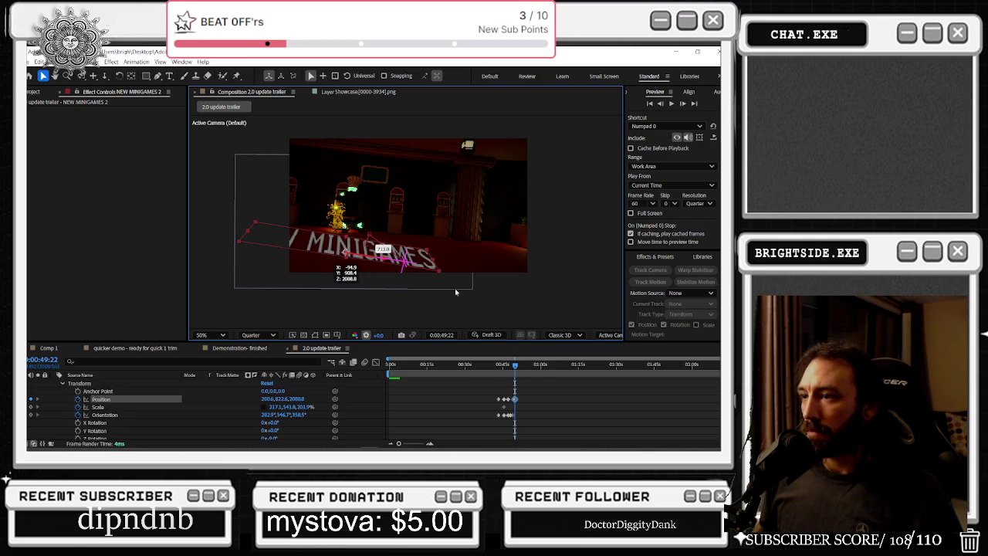
left_click(494, 365)
key("space")
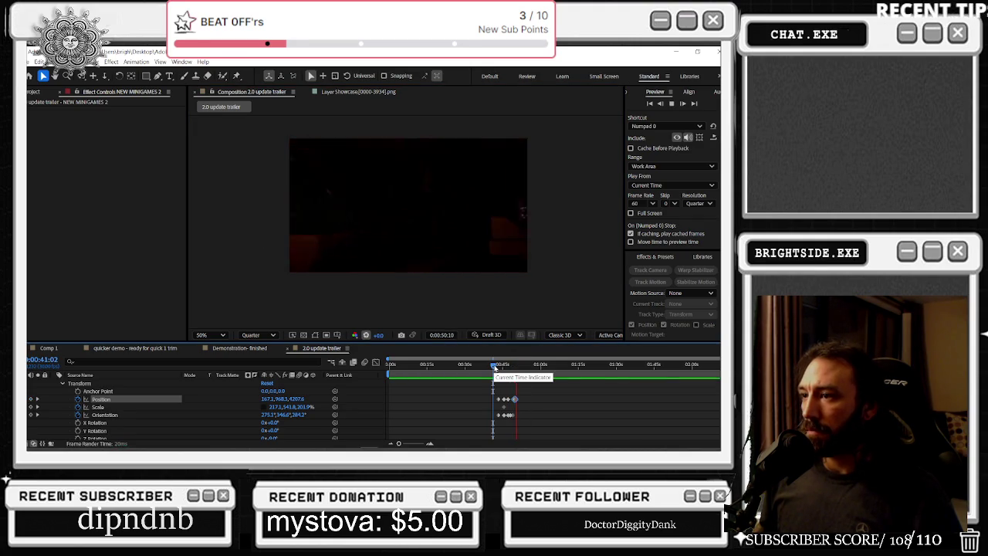
left_click_drag(494, 367, 516, 365)
left_click(480, 373)
key("space")
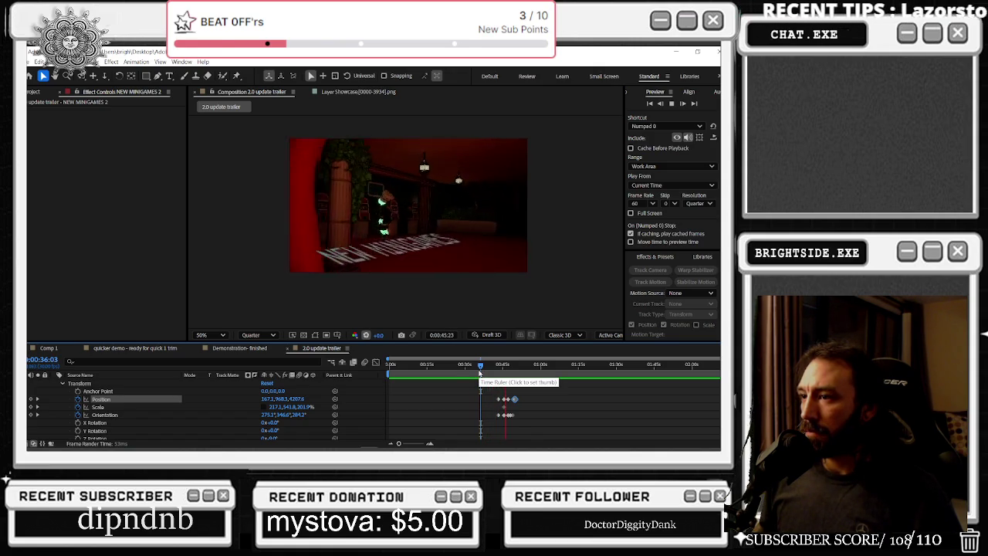
key("space")
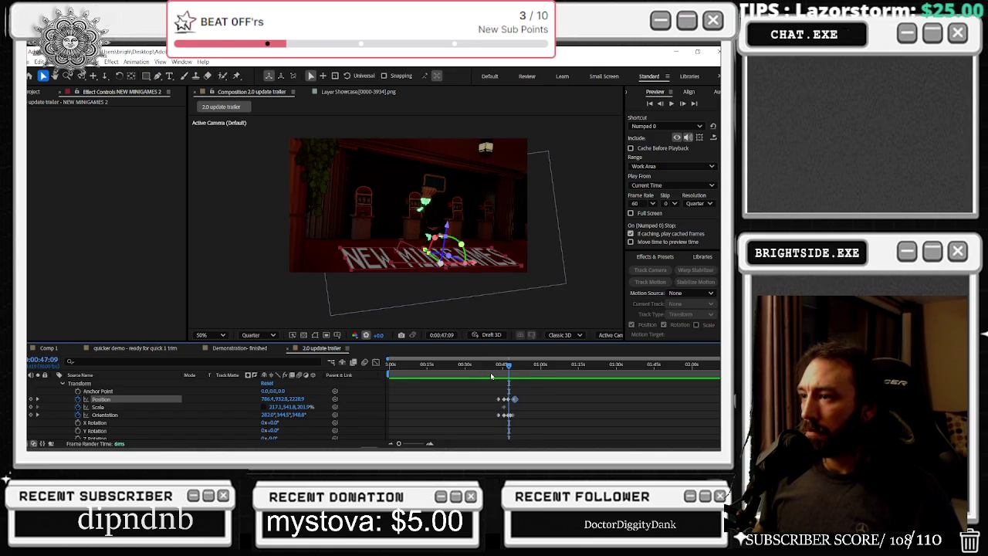
left_click_drag(498, 367, 473, 368)
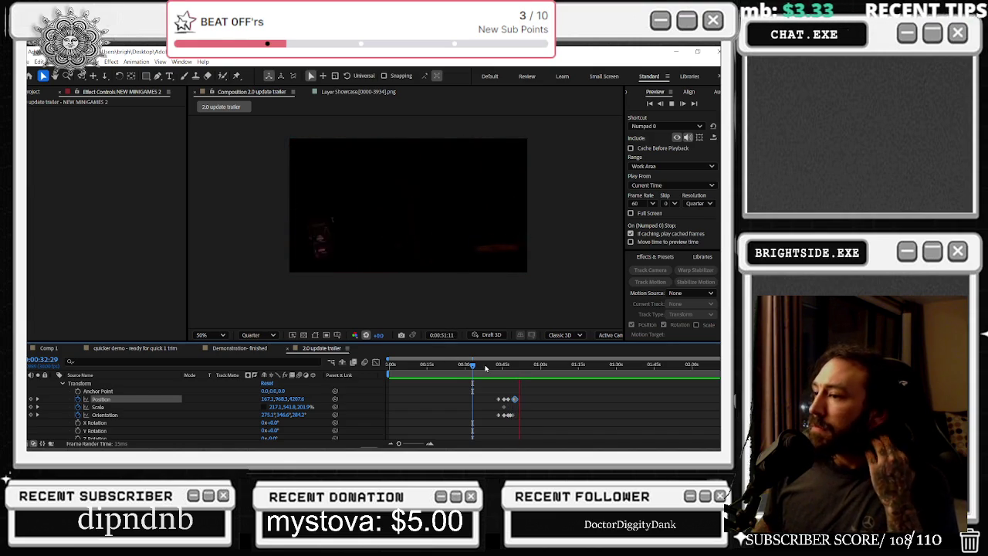
left_click_drag(481, 368, 512, 365)
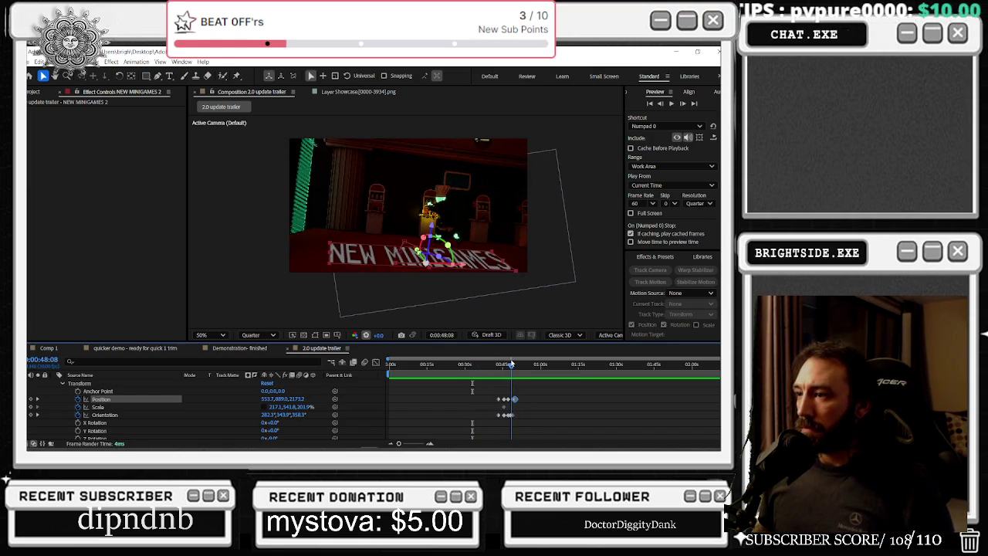
- Raise the title's Orientation keyframe from 341.1° to 345.1°, move the next one later, and preview
key("equal")
key("equal")
key("equal")
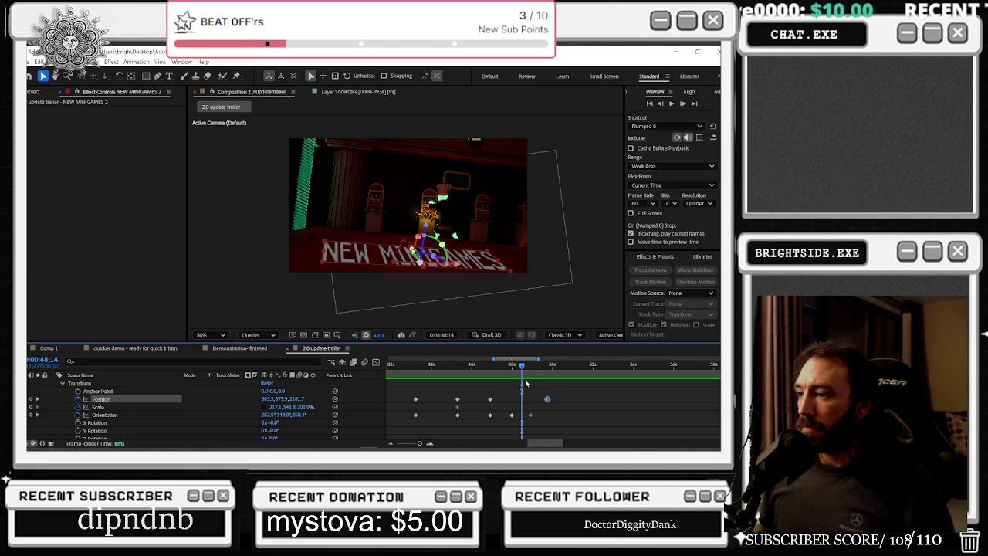
mouse_move(523, 367)
left_mouse_down()
mouse_move(532, 367)
mouse_move(522, 367)
left_mouse_up()
left_click(531, 416)
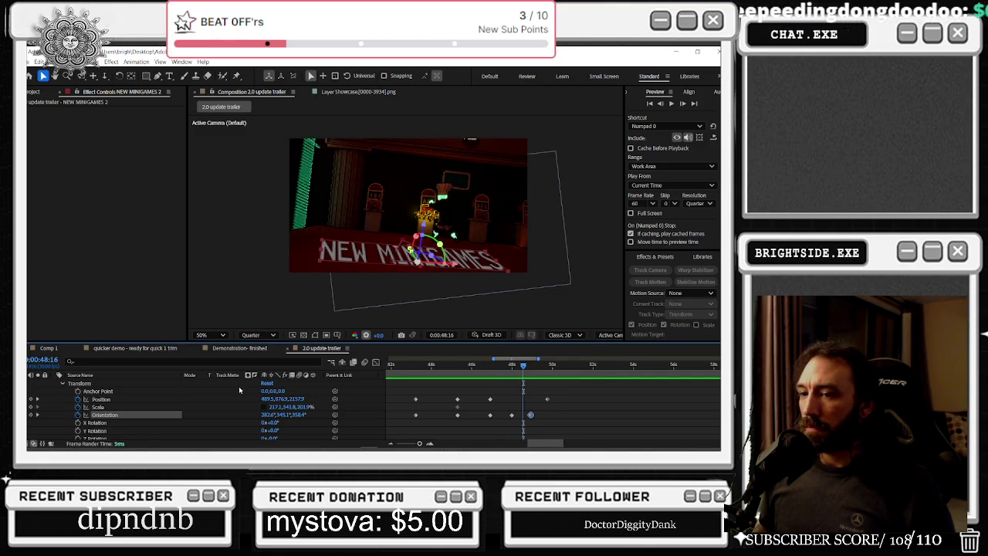
left_click(189, 403)
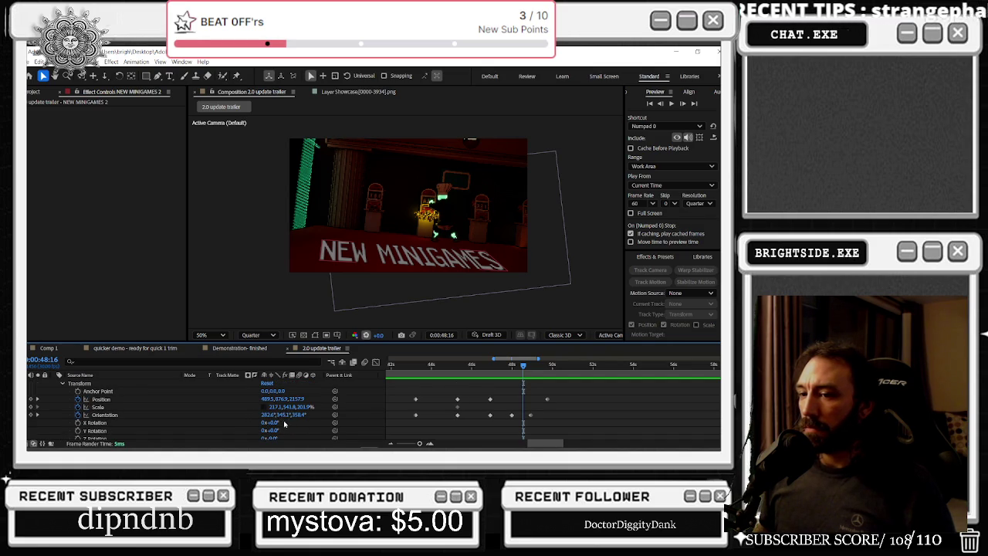
left_click(282, 414)
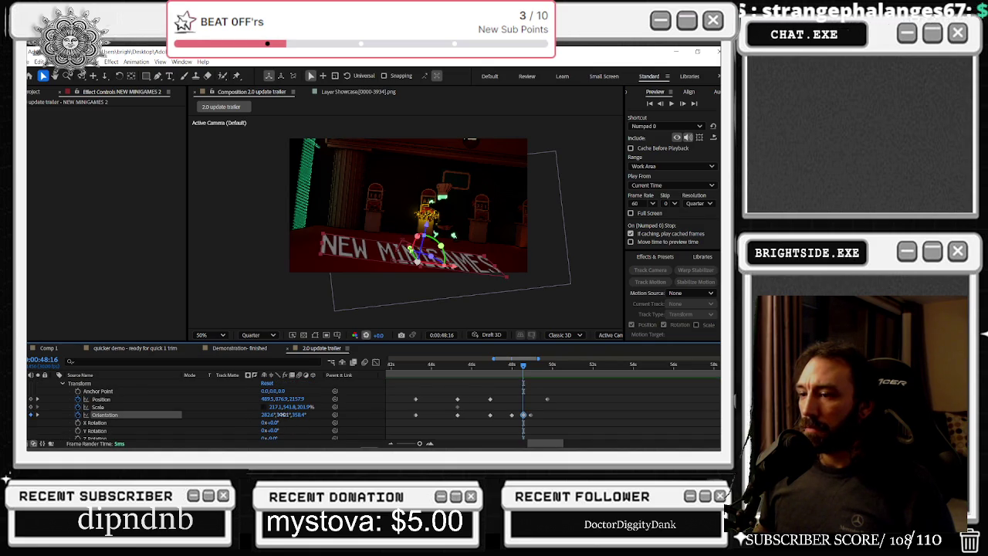
left_click_drag(299, 419, 304, 415)
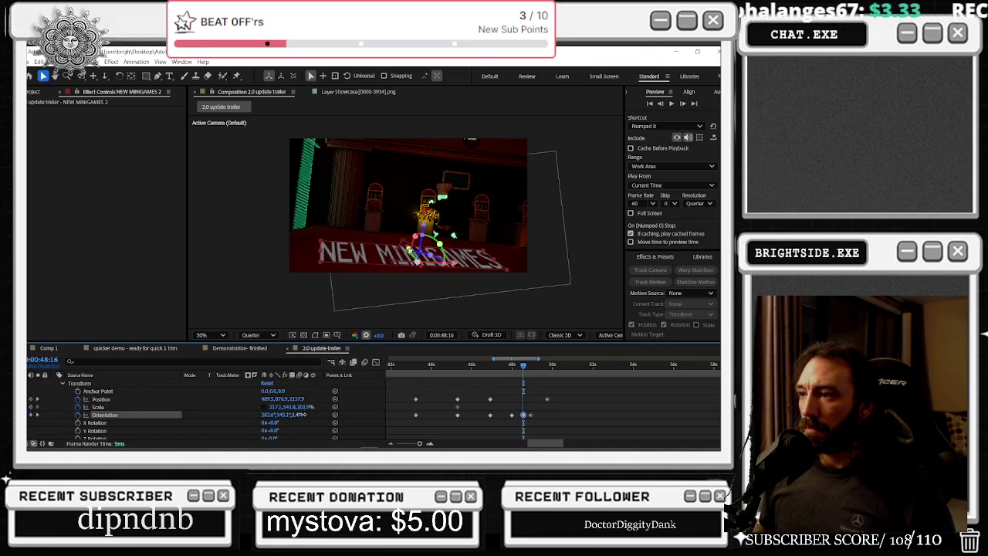
left_click_drag(531, 416, 546, 416)
key("space")
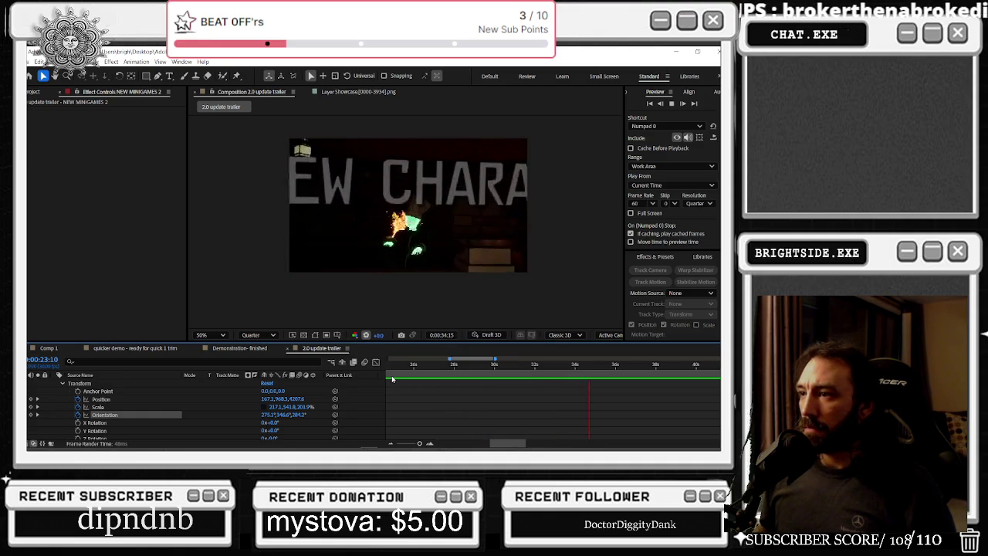
- At the 0:00:50:00 exit, set the title's Orientation Z to 40° and preview
key("minus")
key("minus")
key("minus")
key("equal")
key("equal")
key("equal")
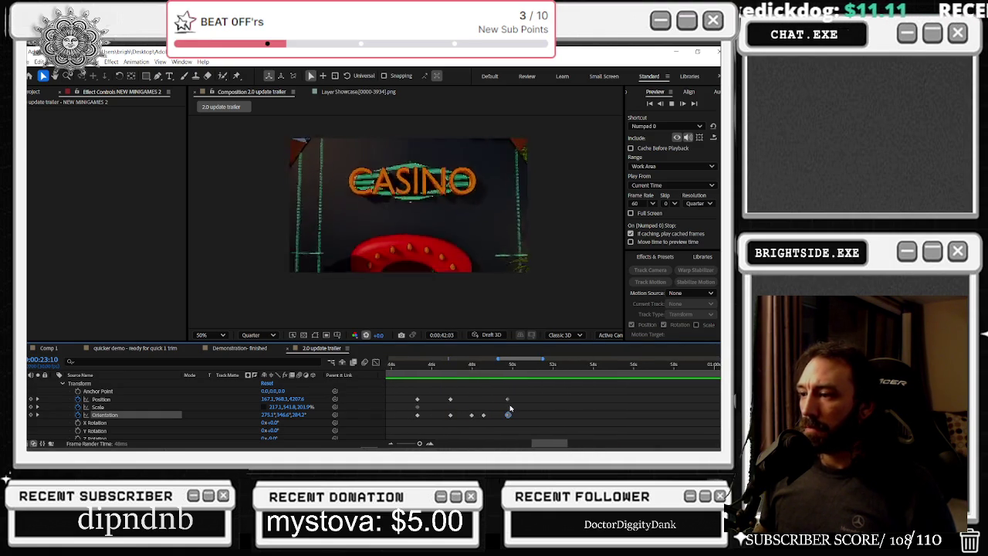
scroll(510, 407, "left", 3)
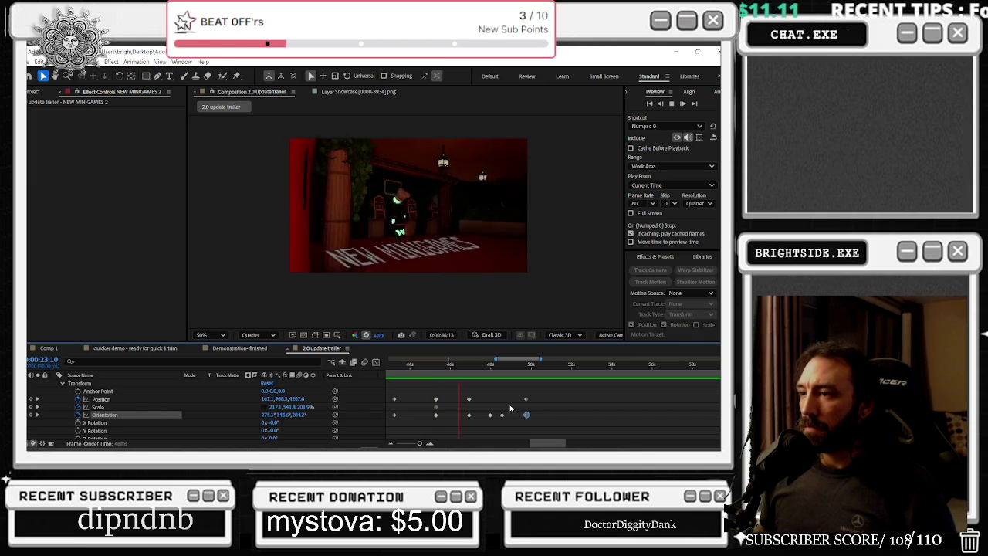
key("space")
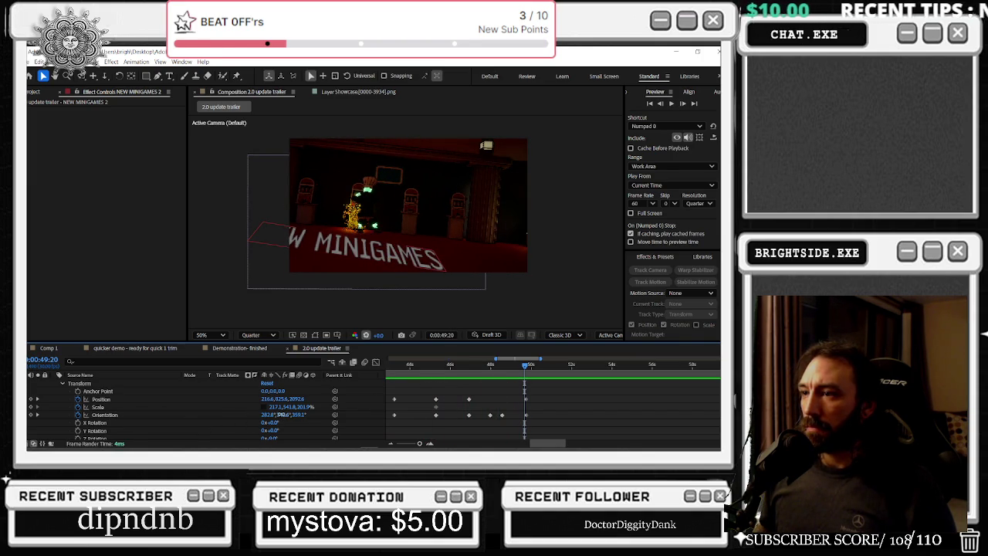
left_click(104, 414)
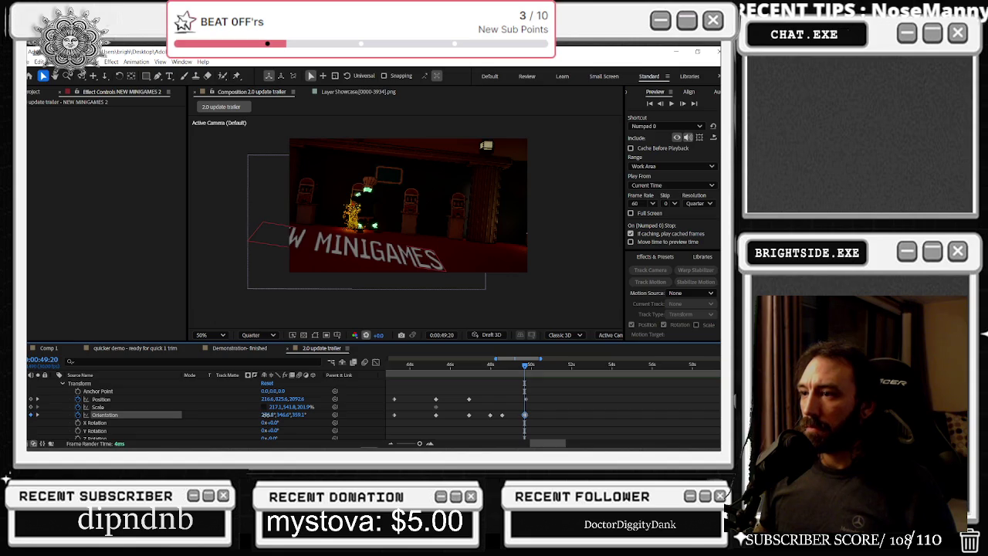
left_click_drag(274, 417, 275, 419)
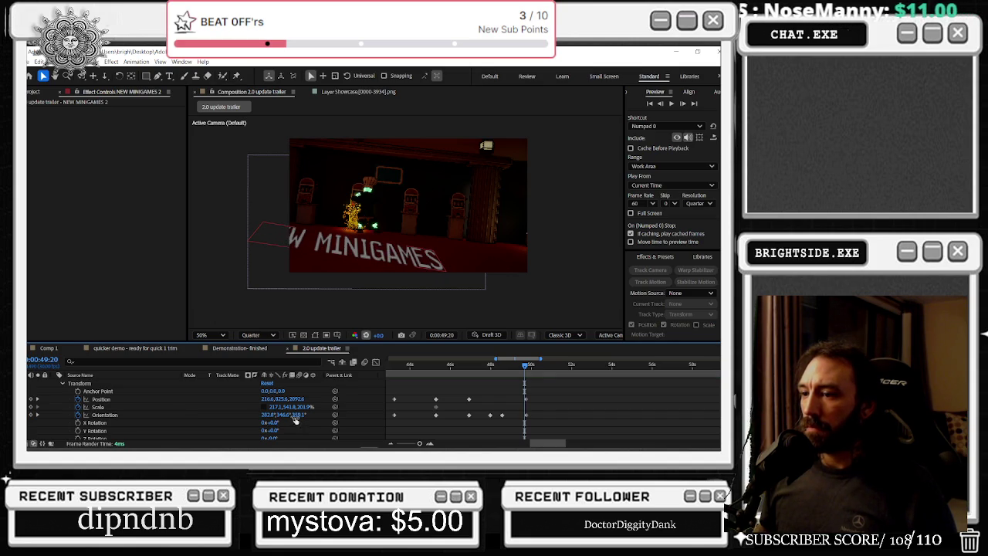
left_click(293, 415)
type("40")
key("Return")
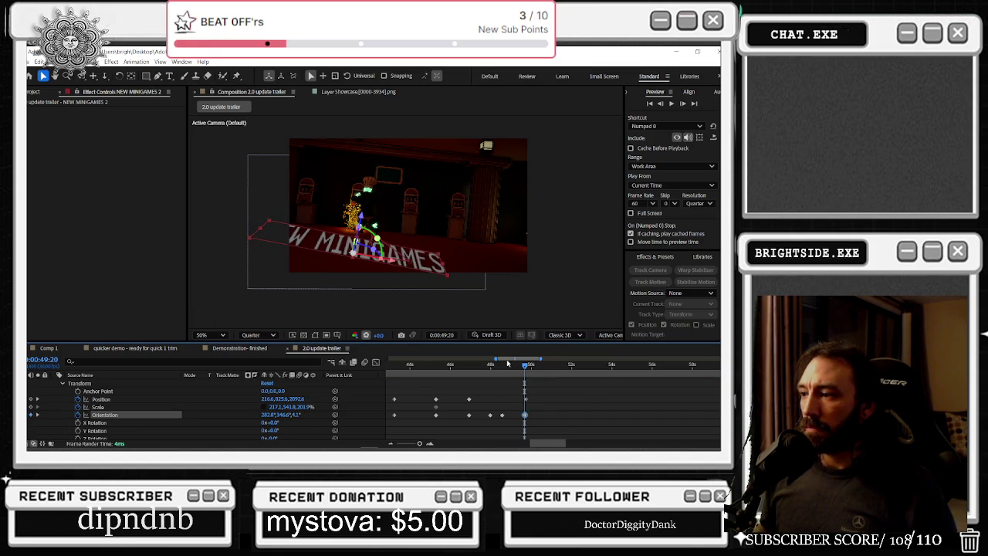
key("space")
- Move the NEW MINIGAMES title off to the left and spin it as it exits
mouse_move(471, 366)
left_mouse_down()
mouse_move(450, 368)
mouse_move(531, 372)
left_mouse_up()
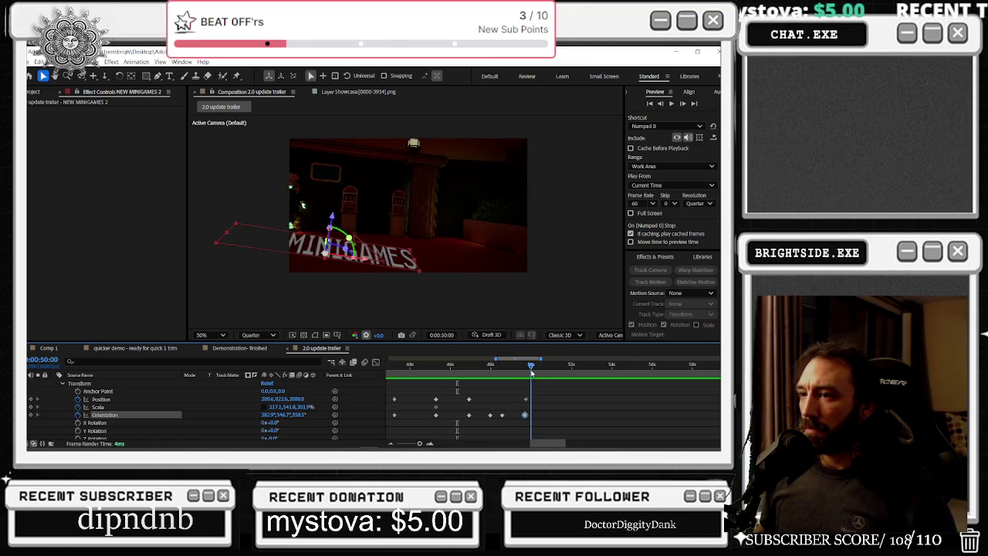
left_click_drag(354, 263, 272, 256)
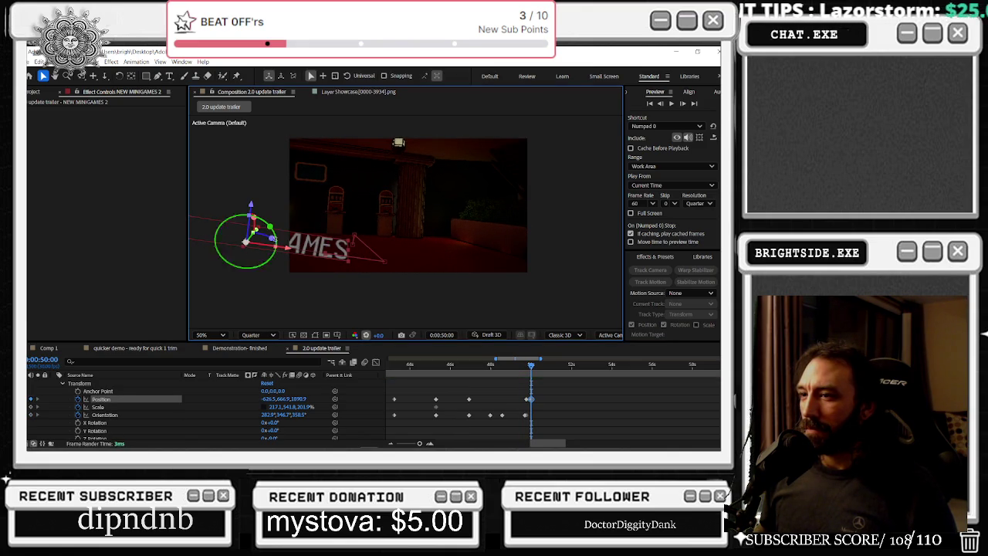
left_click_drag(247, 241, 237, 264)
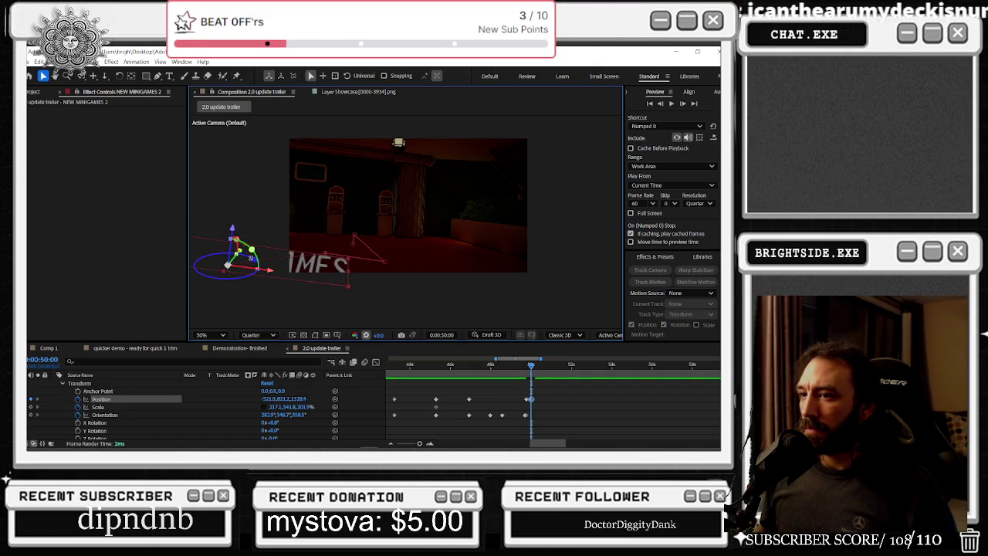
left_click_drag(225, 266, 227, 265)
- Squash the title's X scale to almost nothing on exit and preview the trailer
mouse_move(531, 364)
left_mouse_down()
mouse_move(519, 366)
mouse_move(528, 366)
left_mouse_up()
scroll(541, 399, "up", 3, "alt")
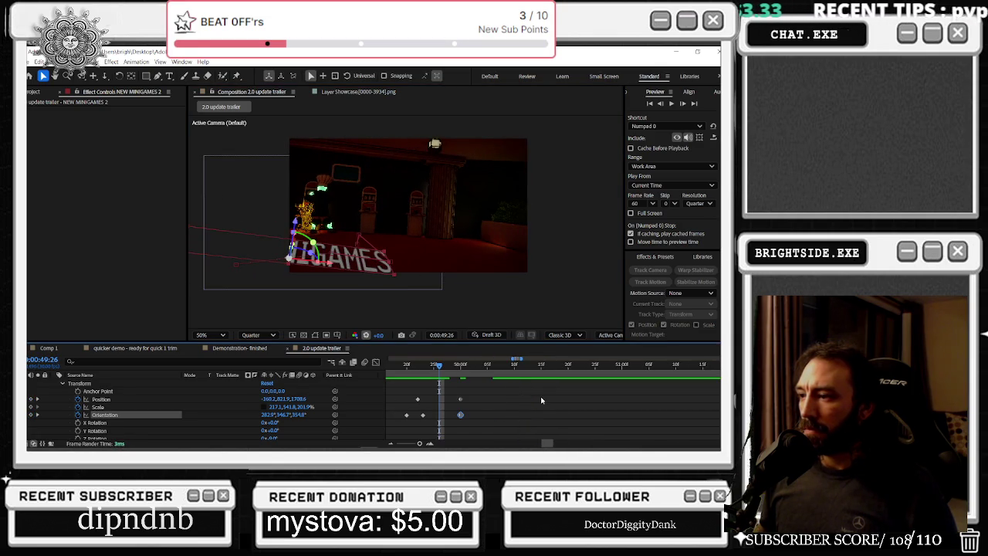
left_click(457, 372)
key("space")
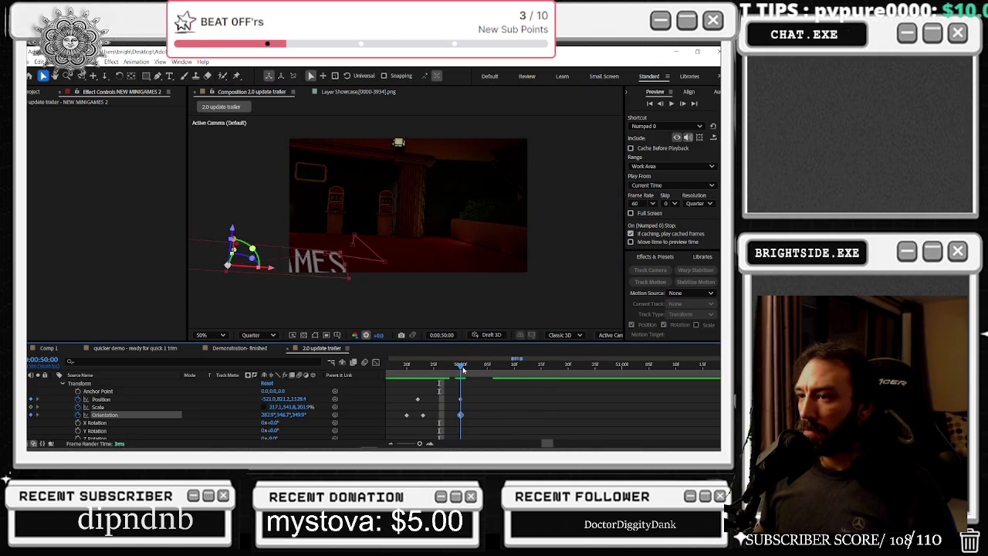
mouse_move(263, 273)
left_mouse_down()
mouse_move(230, 266)
mouse_move(258, 270)
mouse_move(164, 277)
left_mouse_up()
key("space")
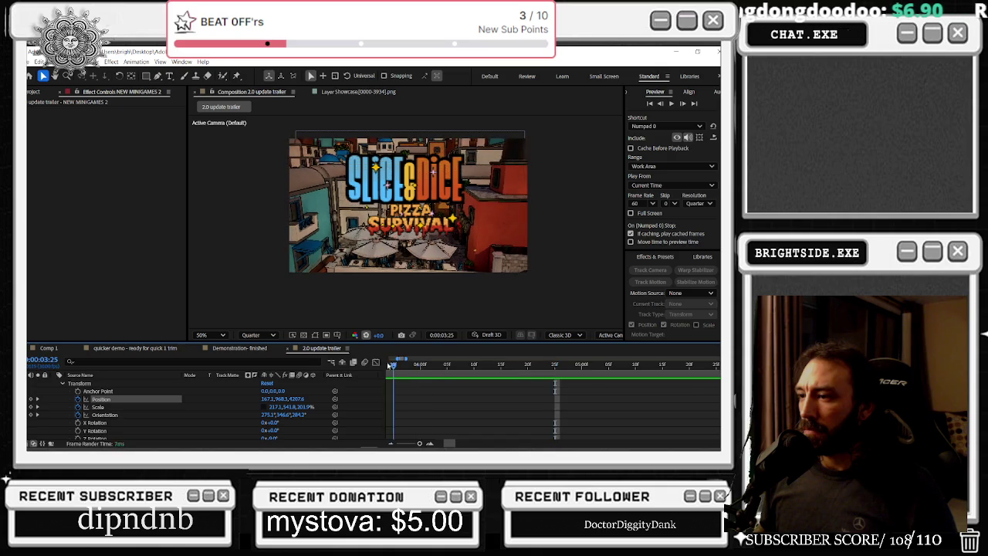
key("semicolon")
left_click(472, 374)
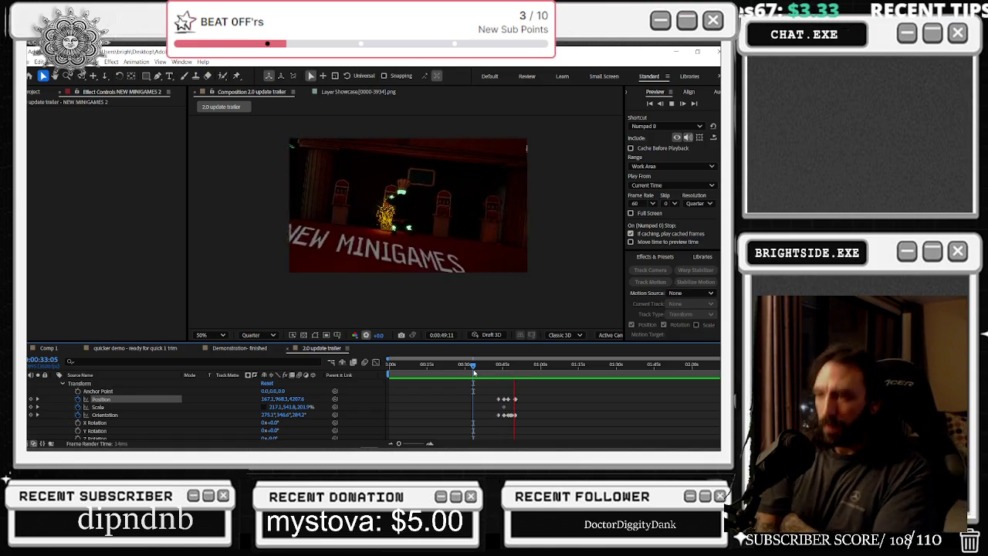
left_click_drag(474, 373, 450, 373)
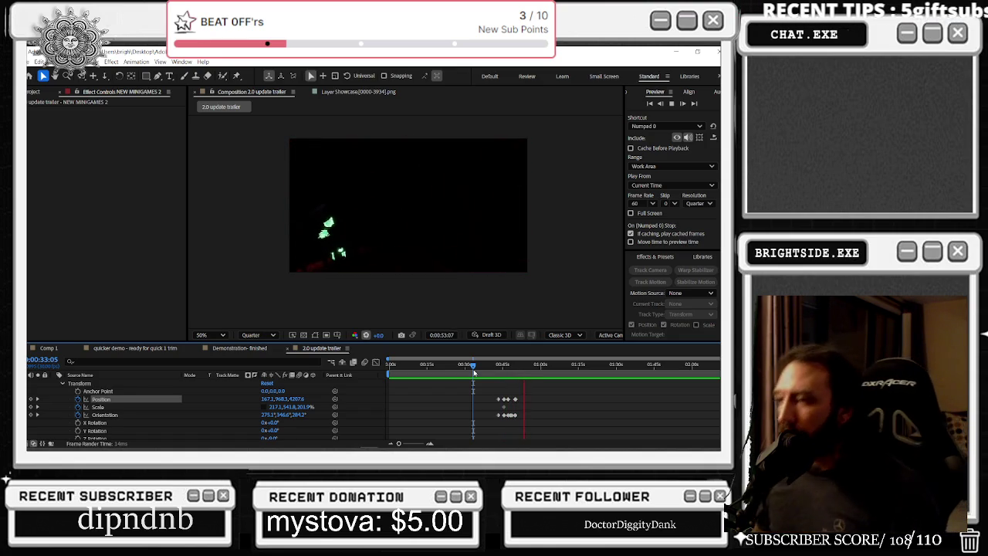
key("space")
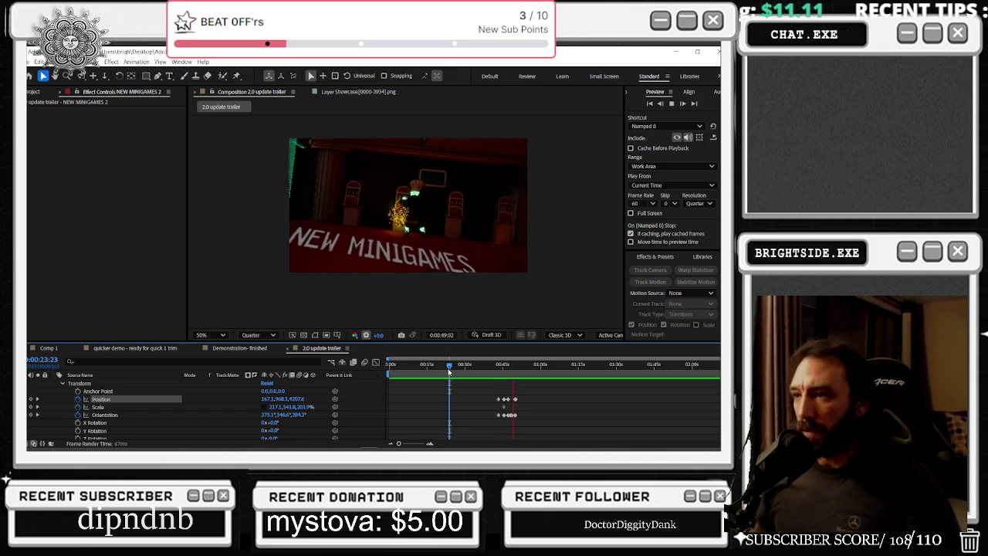
left_click(467, 366)
left_click_drag(469, 366, 505, 364)
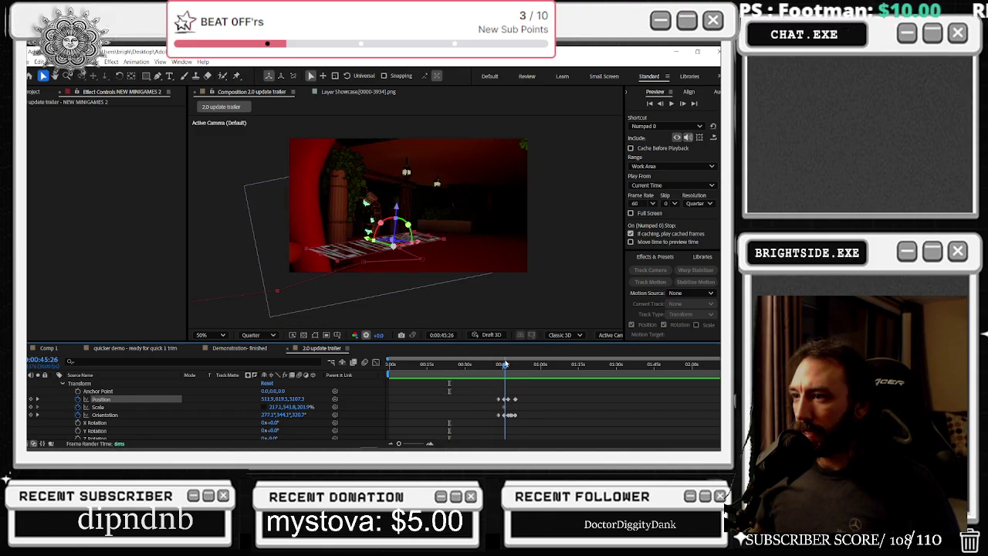
- Apply a Drop Shadow to the NEW MINIGAMES title, increase its distance, and preview over the clip
left_click(703, 256)
left_click(706, 257)
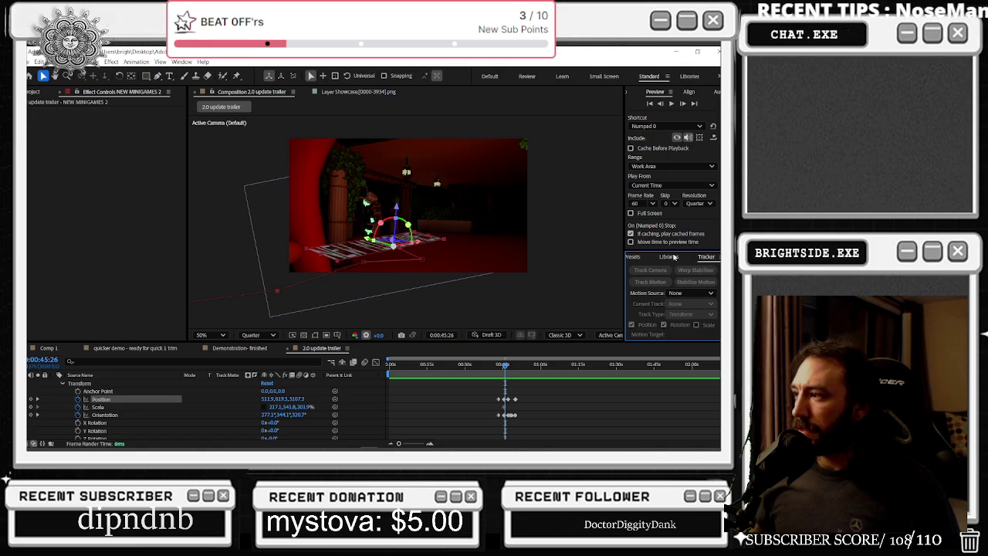
left_click(652, 257)
type("dro")
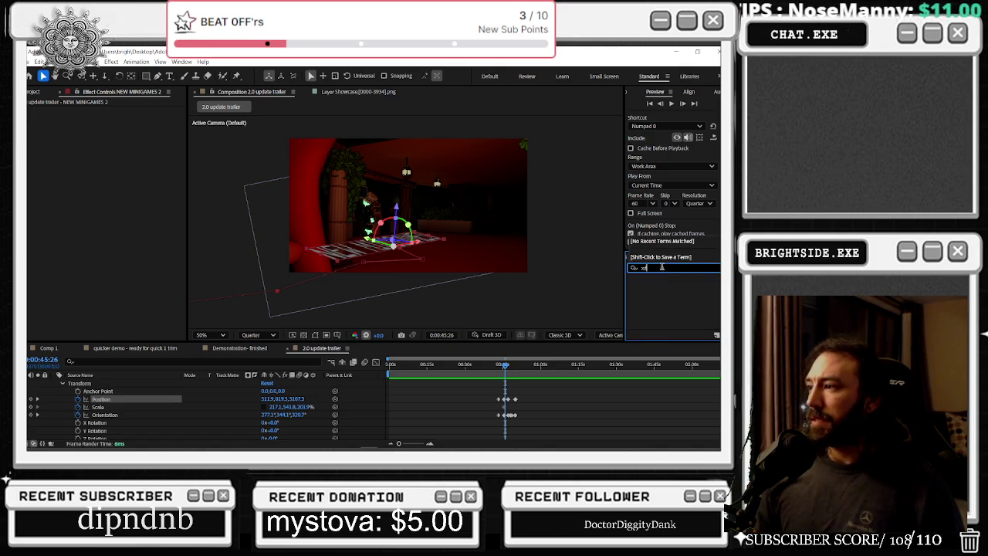
type("p")
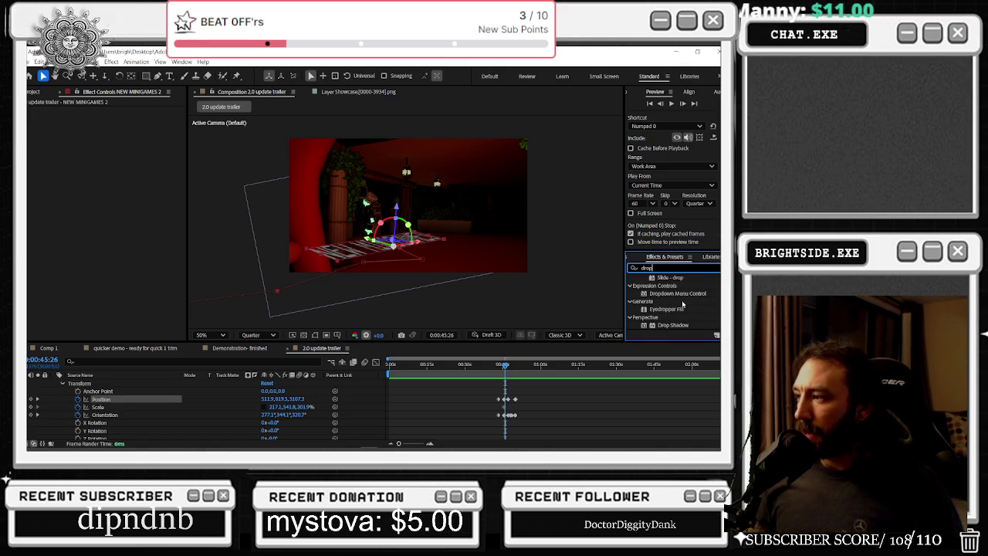
double_click(672, 325)
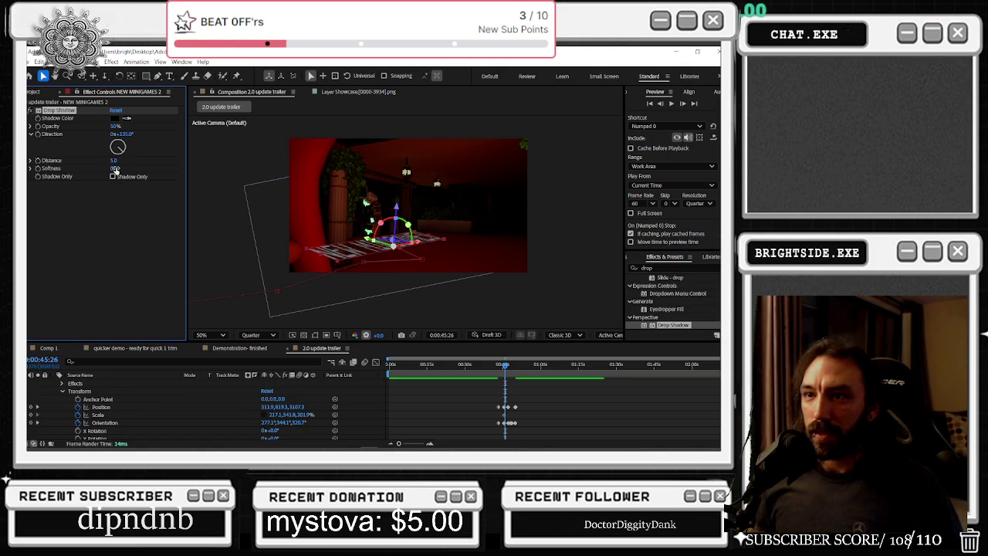
left_click_drag(113, 161, 121, 167)
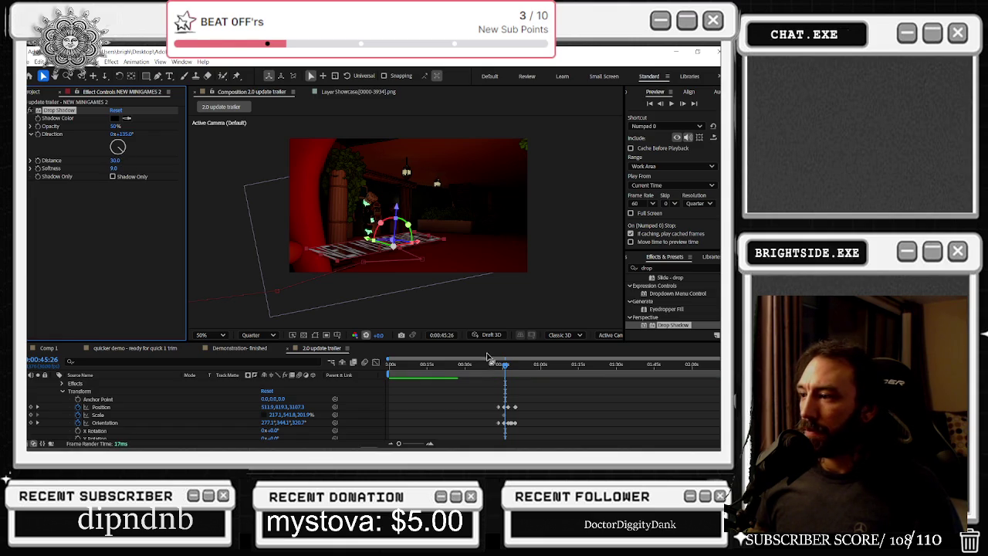
key("space")
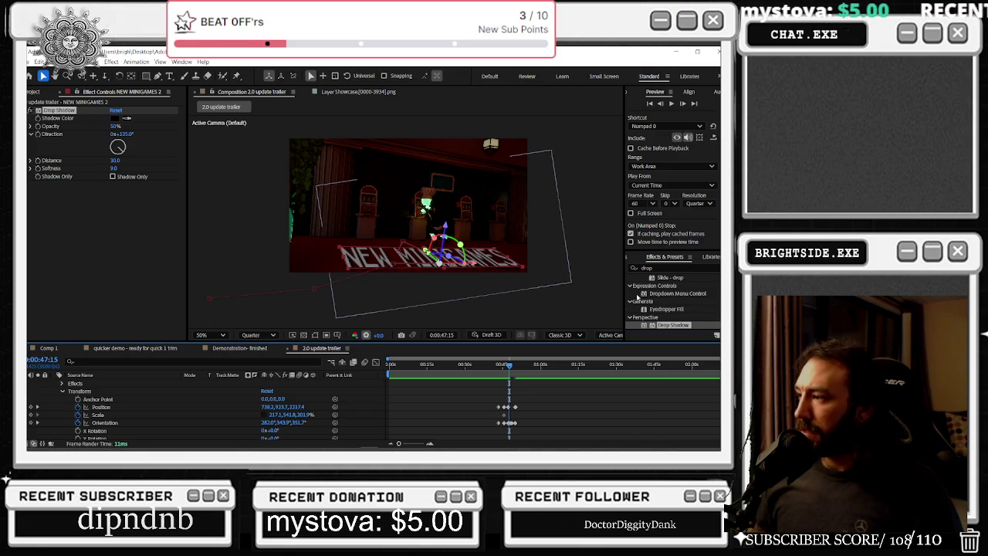
- Locate the NEW MINIGAMES 2 text layer's properties among the panels
scroll(683, 258, "up", 1)
scroll(675, 258, "up", 1)
scroll(668, 260, "up", 1)
left_click(654, 258)
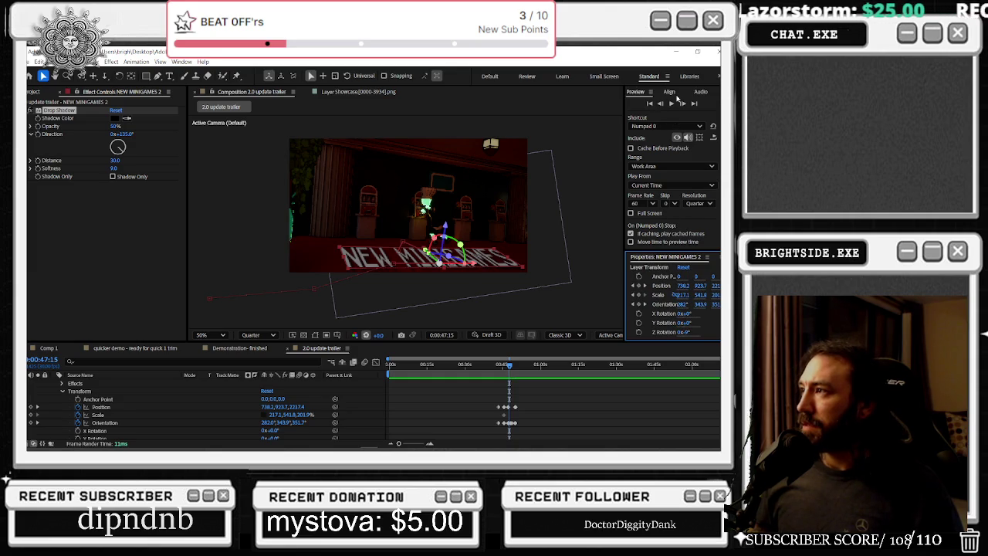
scroll(690, 257, "down", 1)
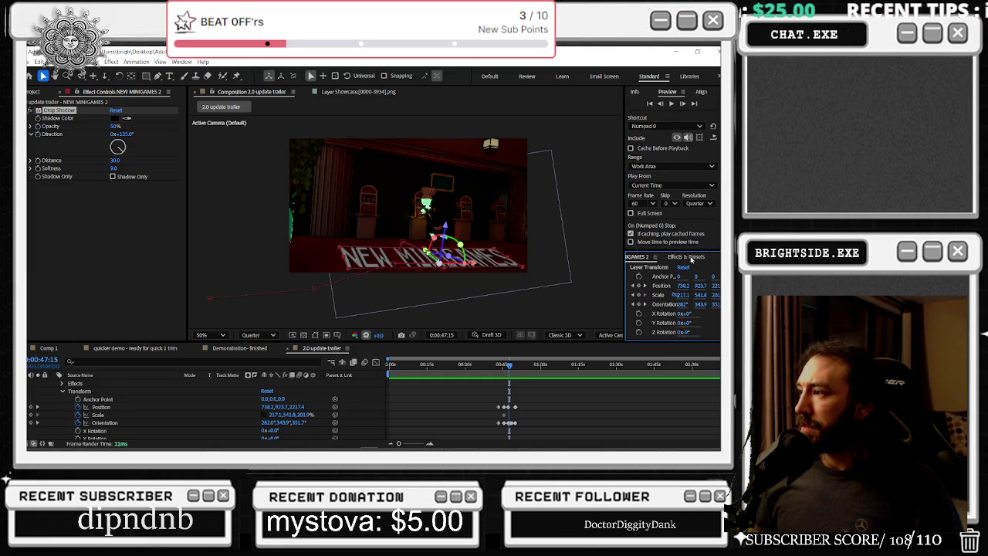
left_click(631, 258)
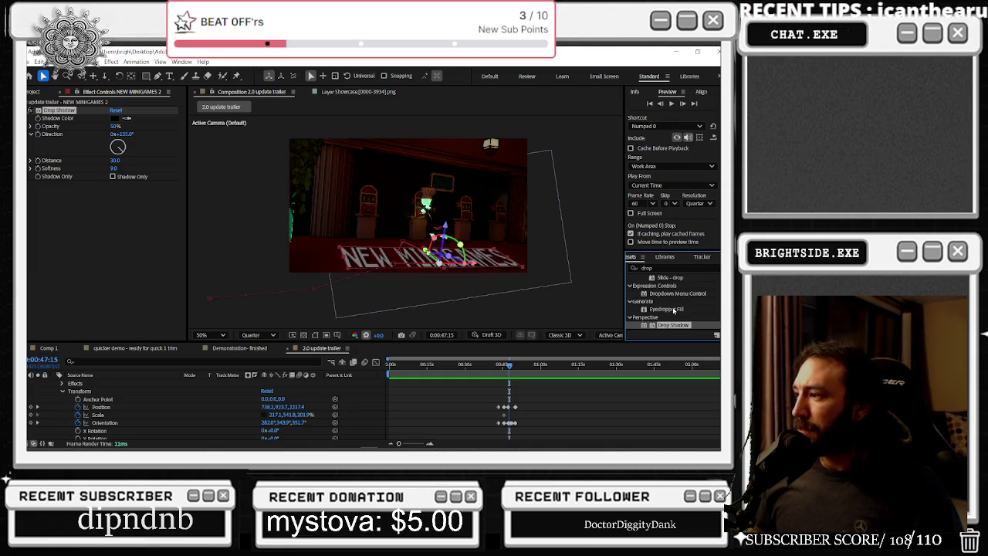
key("ctrl+t")
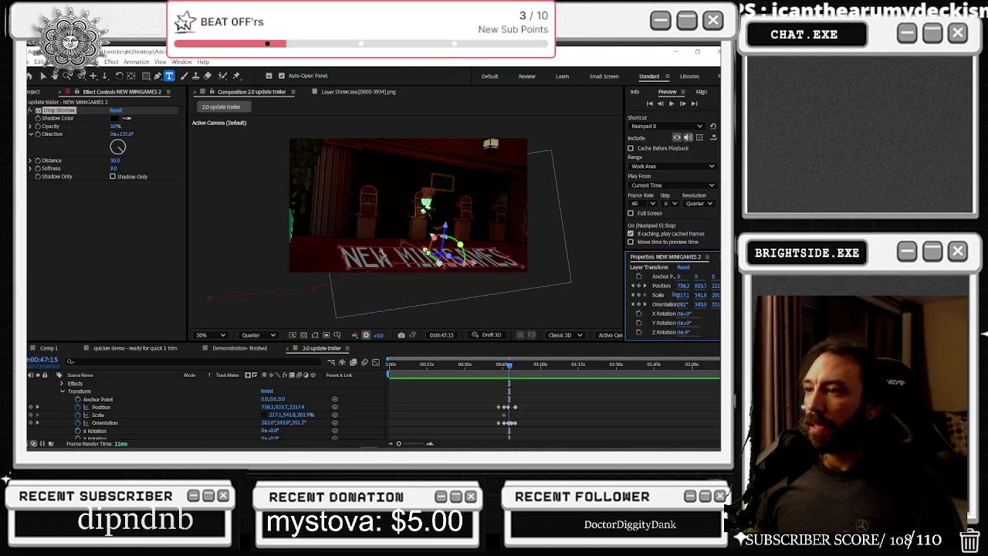
left_click(380, 253)
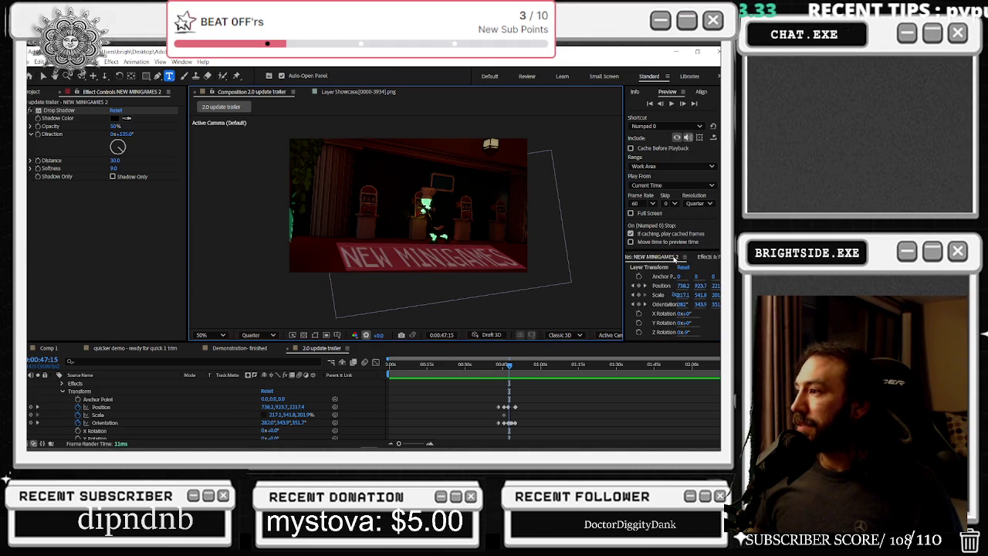
key("ctrl+5")
scroll(690, 259, "down", 2)
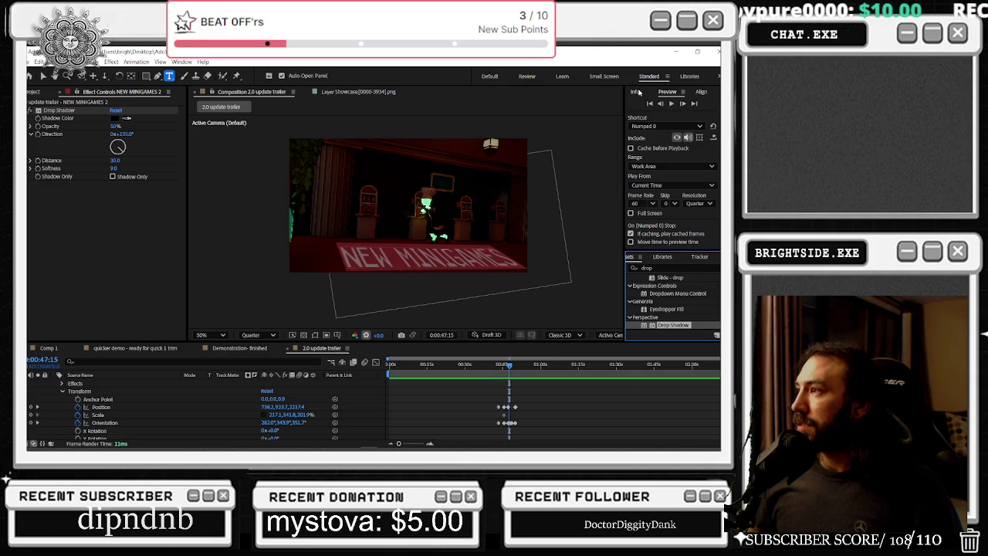
scroll(661, 260, "up", 2)
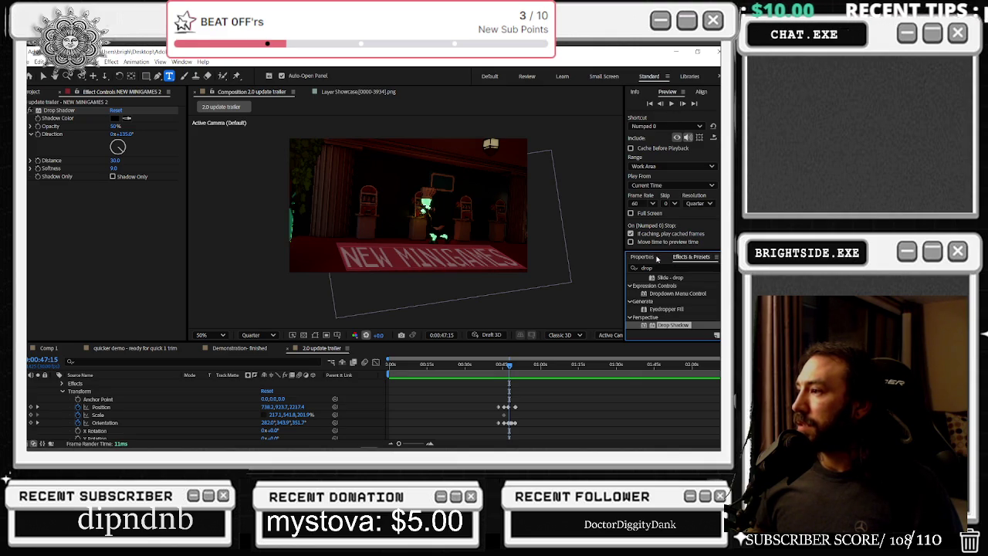
- Set the NEW MINIGAMES 2 text fill colour to 87E5AD
left_click(641, 256)
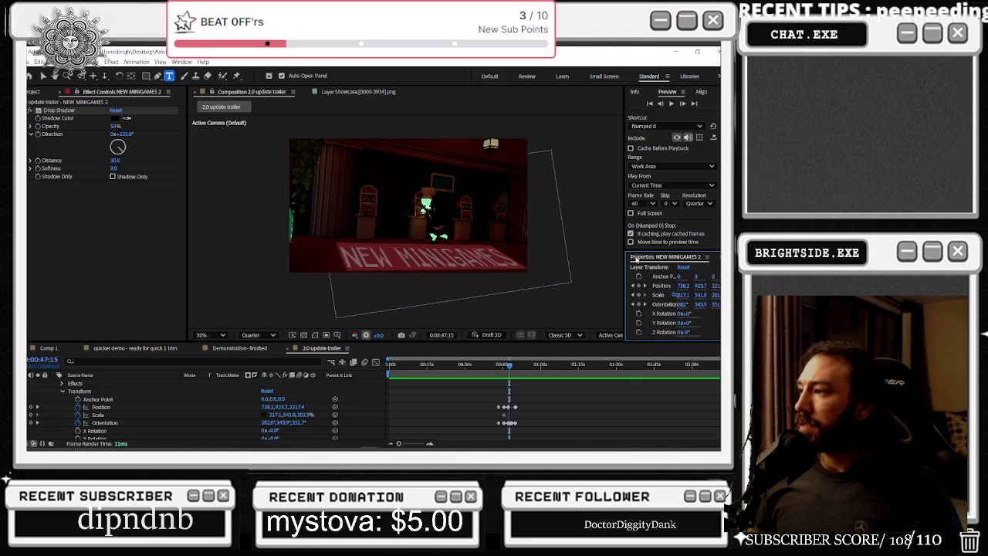
scroll(678, 290, "down", 2)
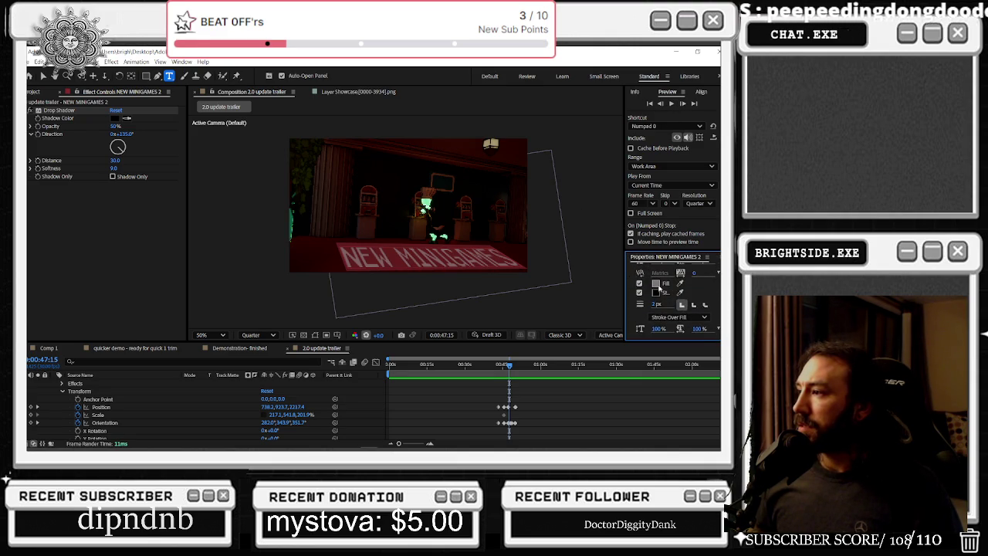
left_click(655, 283)
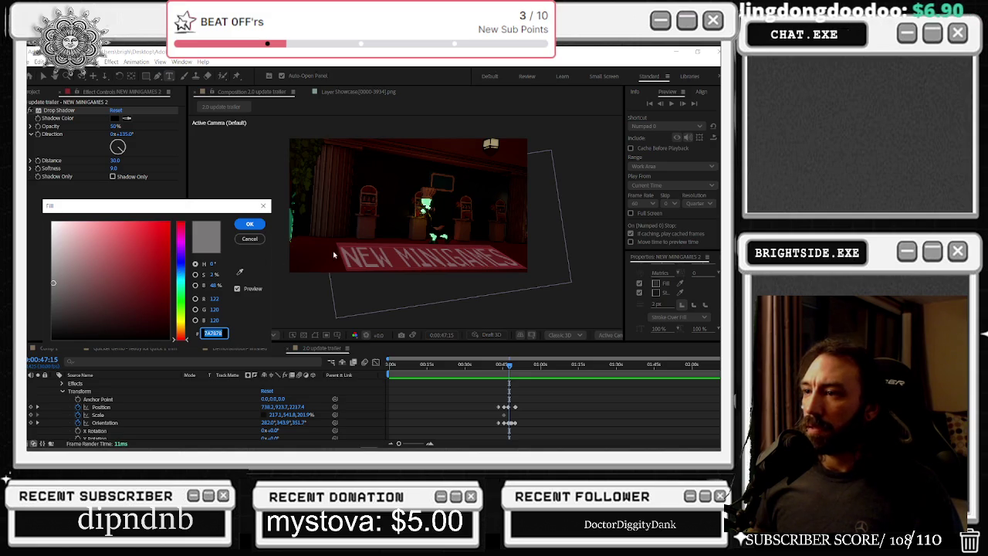
left_click(239, 272)
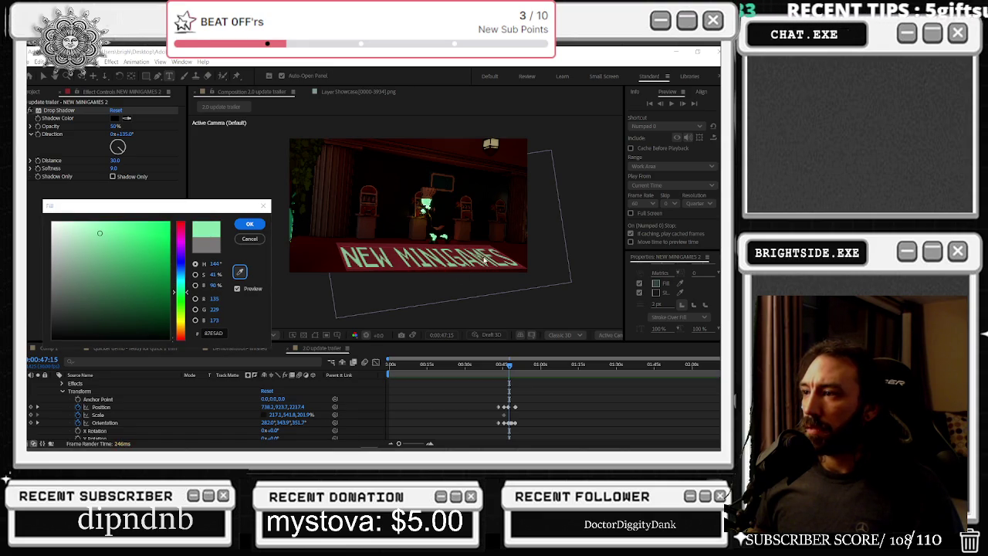
left_click(250, 223)
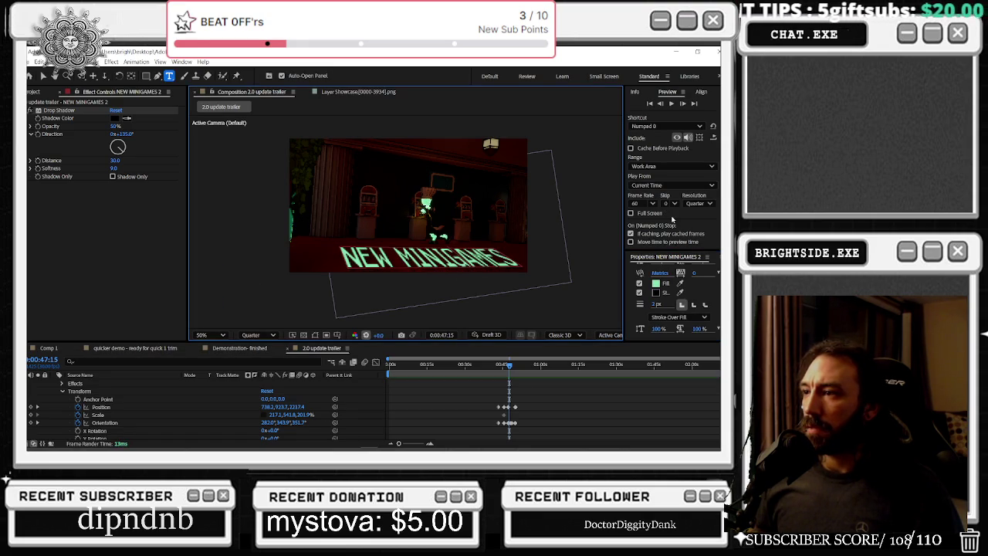
left_click_drag(508, 369, 489, 364)
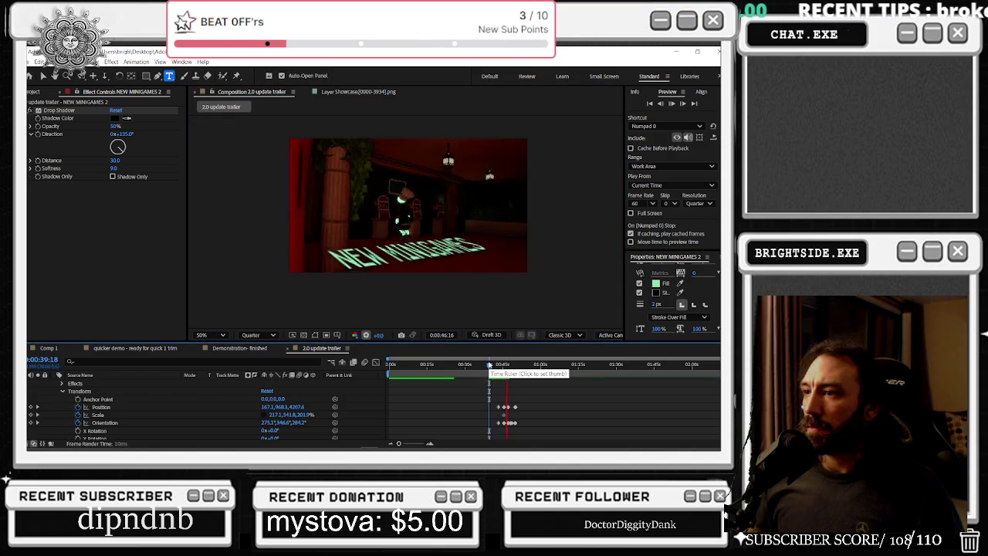
- Stop playback, park at 0:00:43:03 with Transform collapsed, and pick the Pen tool
key("space")
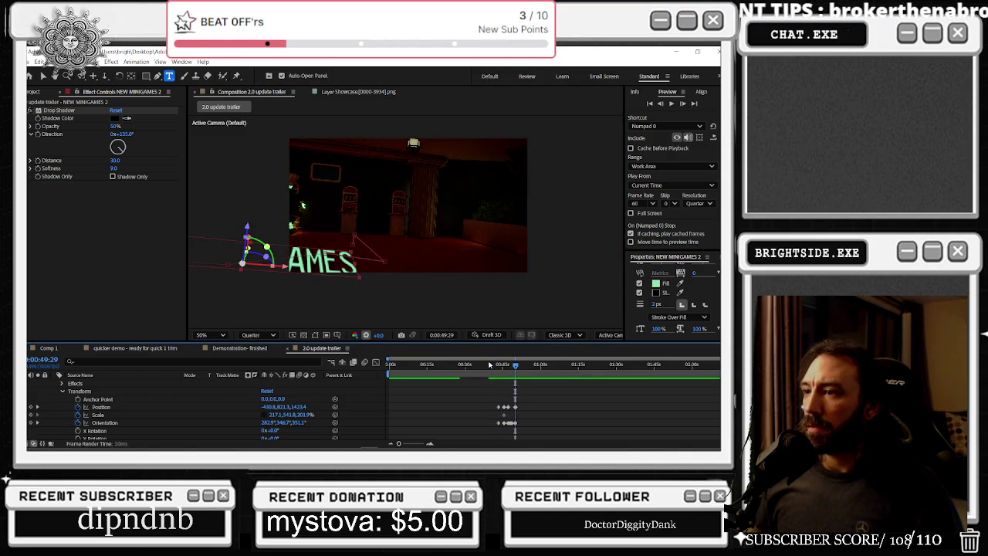
left_click_drag(489, 364, 495, 365)
scroll(77, 414, "up", 2)
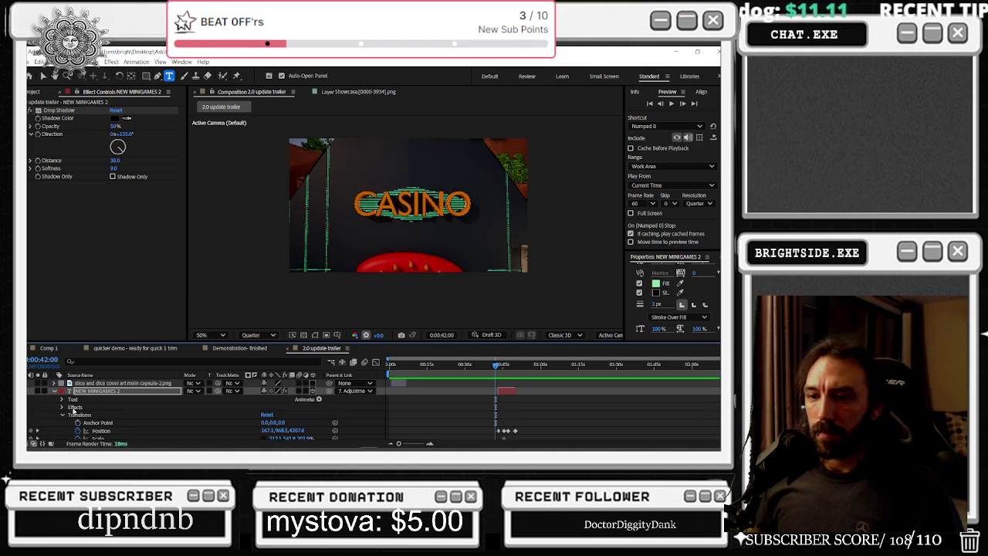
left_click(61, 415)
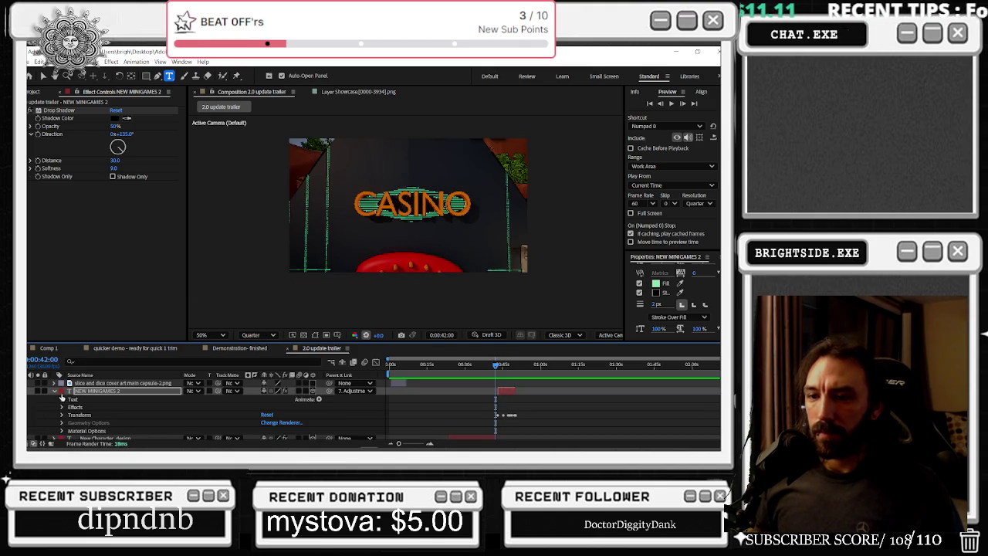
left_click(498, 365)
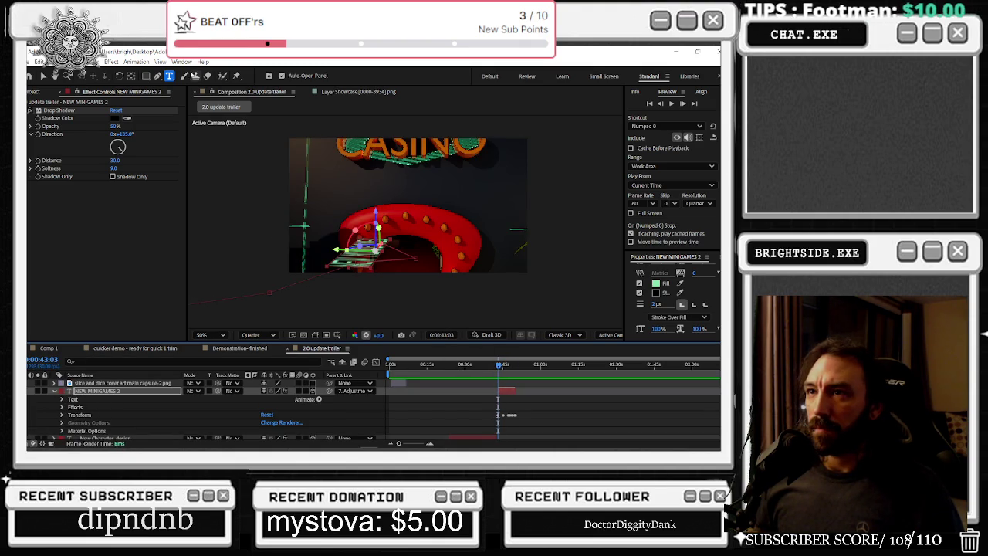
left_click(158, 76)
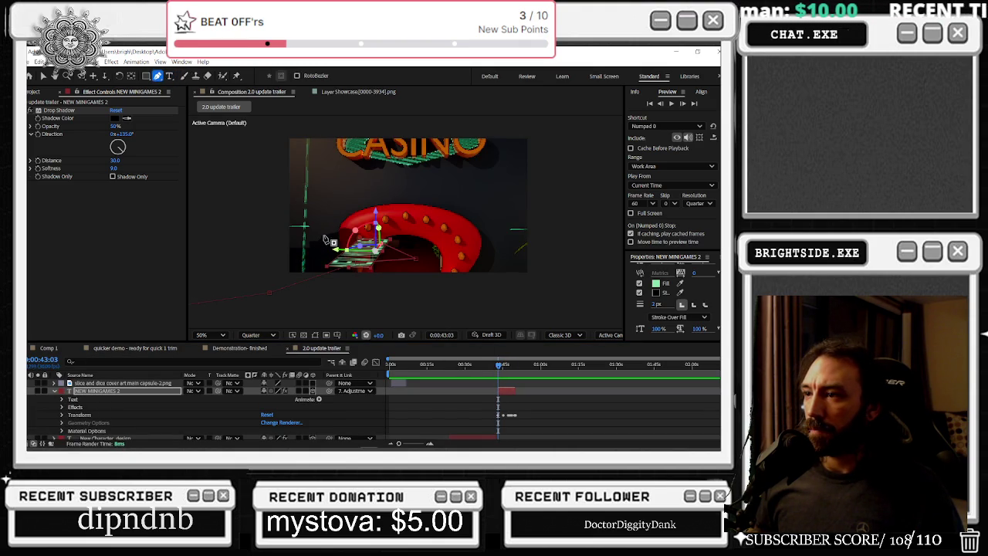
- Draw Mask 1 around the title where it overlaps the red ring, curving its edges along the ring
left_click(369, 223)
left_click(378, 245)
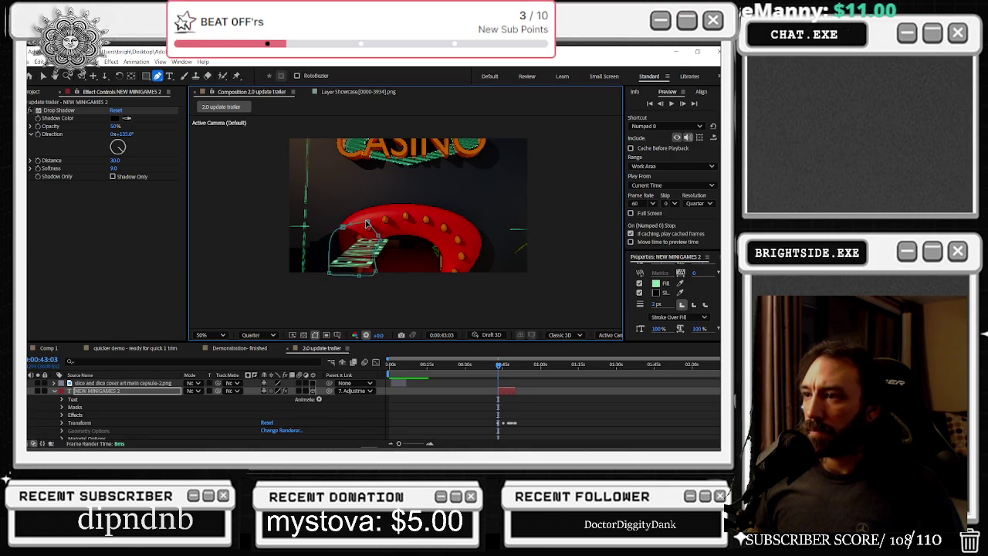
scroll(380, 265, "up", 2)
scroll(364, 265, "down", 2)
scroll(342, 280, "up", 1)
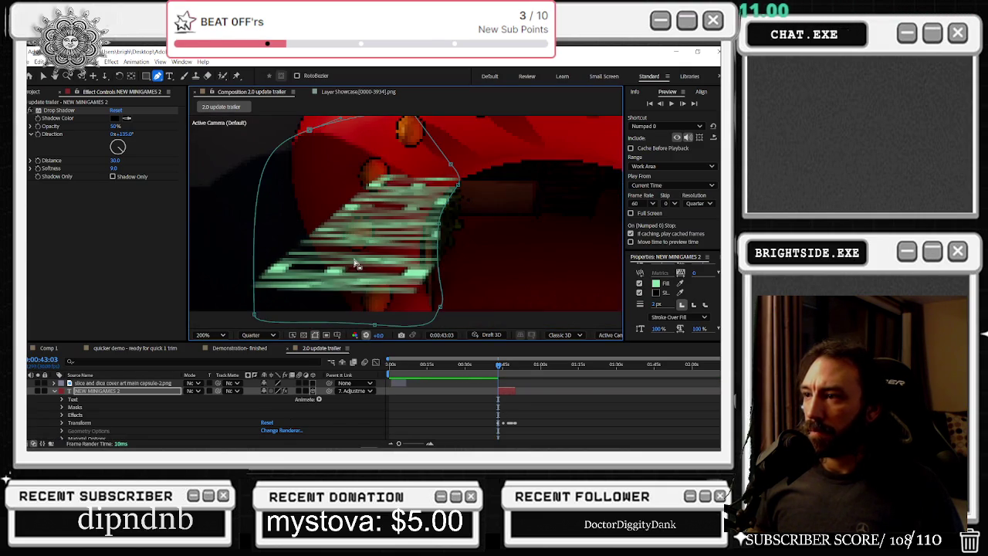
left_click_drag(436, 229, 423, 284)
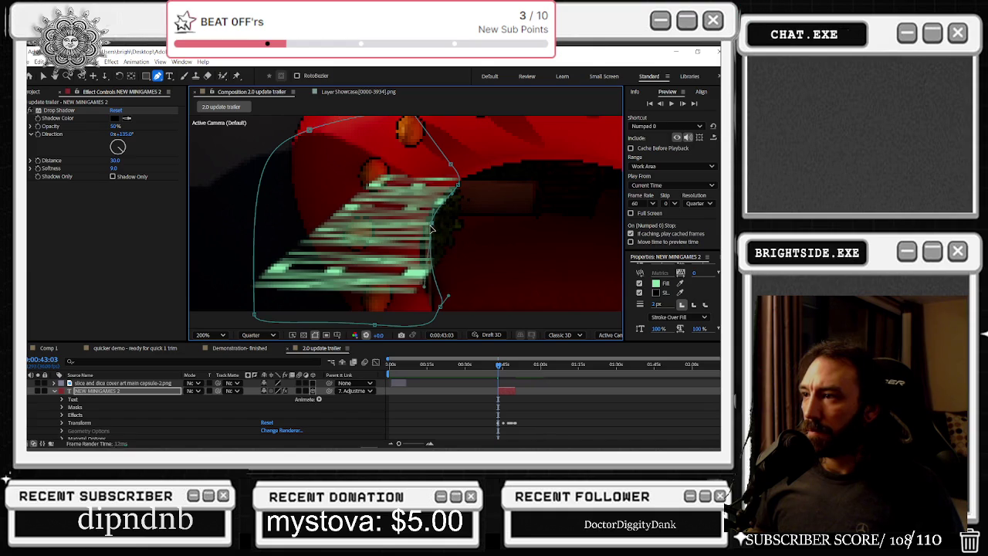
left_click(459, 187)
left_click_drag(431, 225, 430, 227)
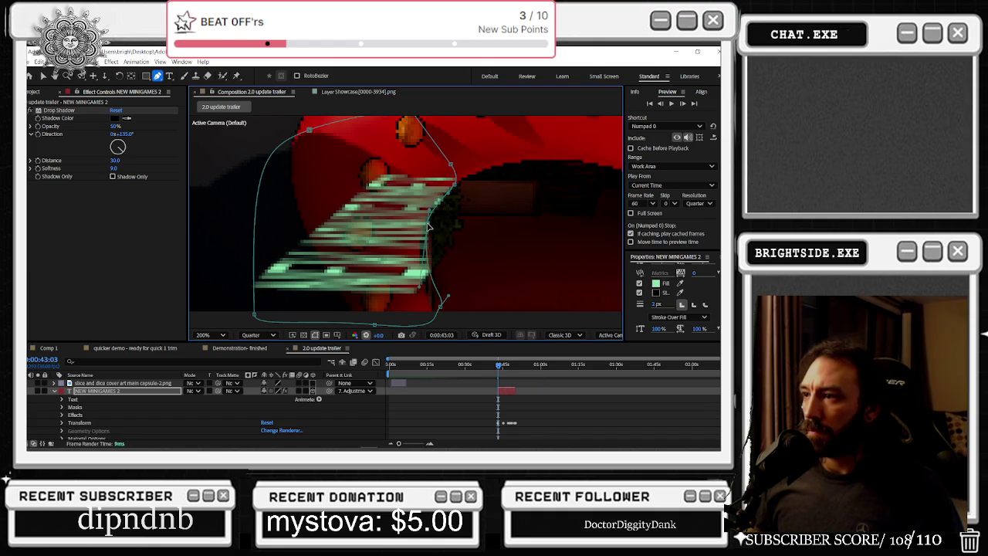
left_click_drag(433, 310, 431, 310)
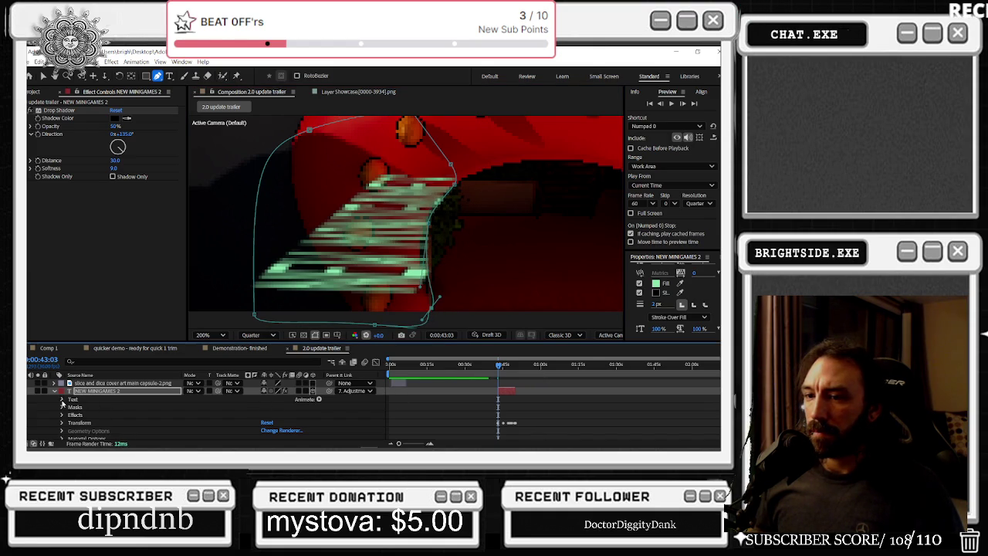
- Set Mask 1's mode to Subtract and reveal its path settings
left_click(62, 407)
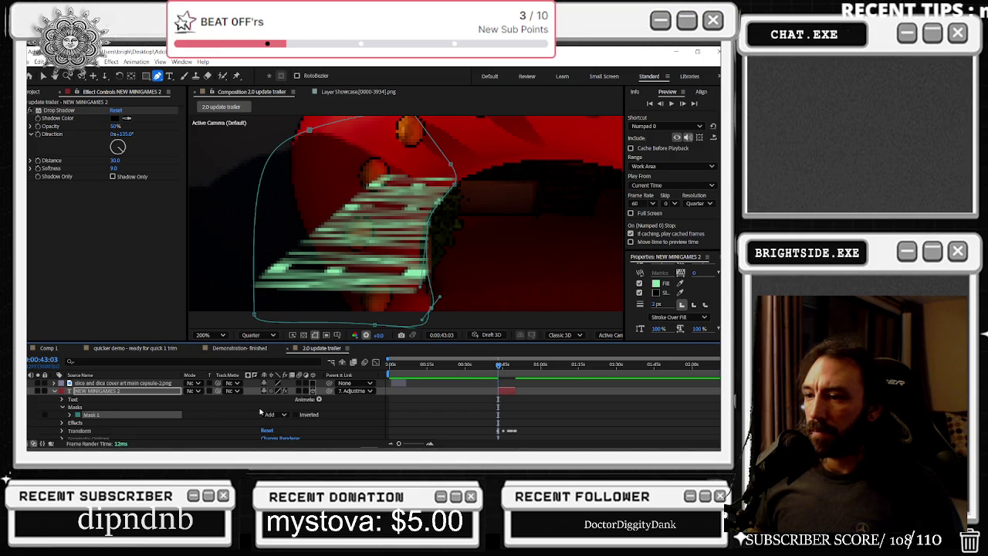
left_click(274, 415)
left_click(286, 371)
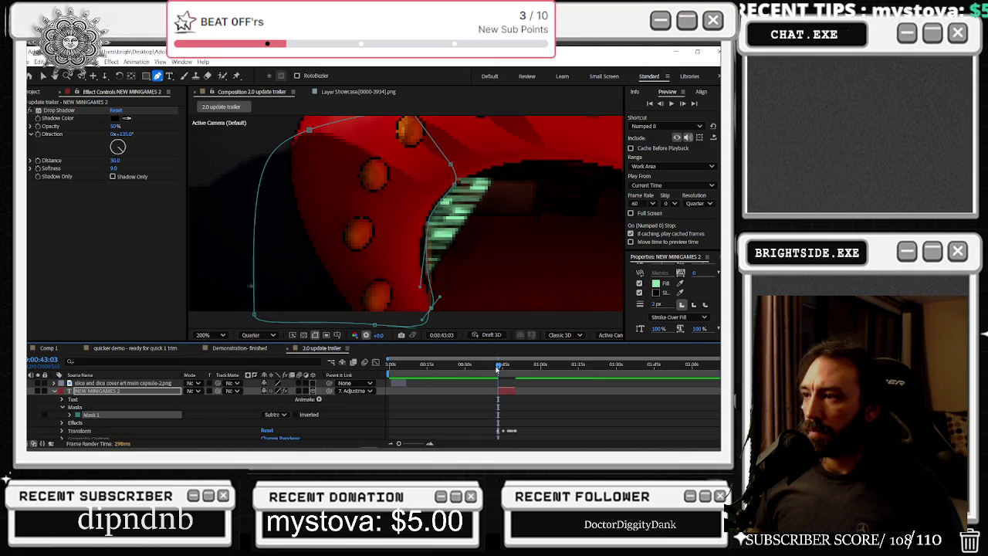
scroll(99, 423, "down", 1)
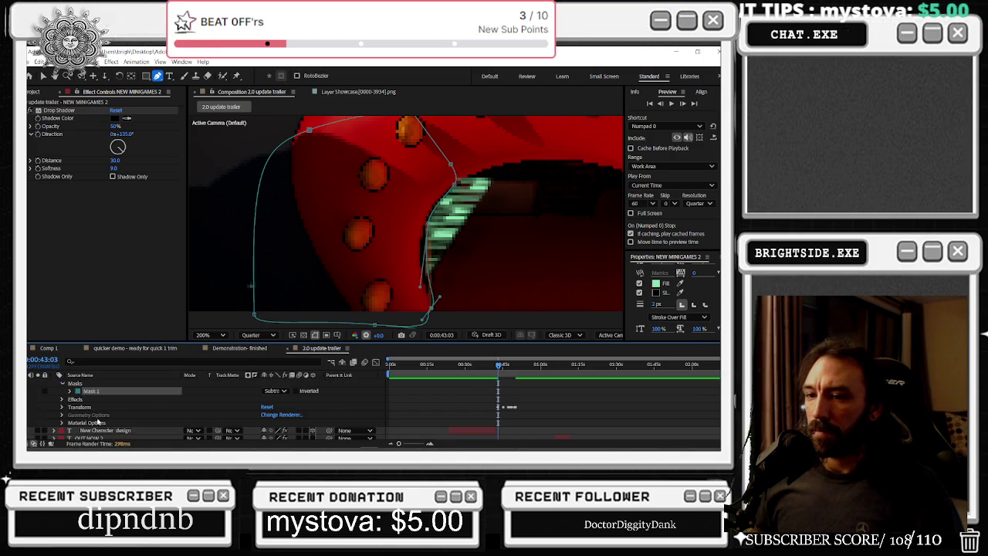
left_click(70, 391)
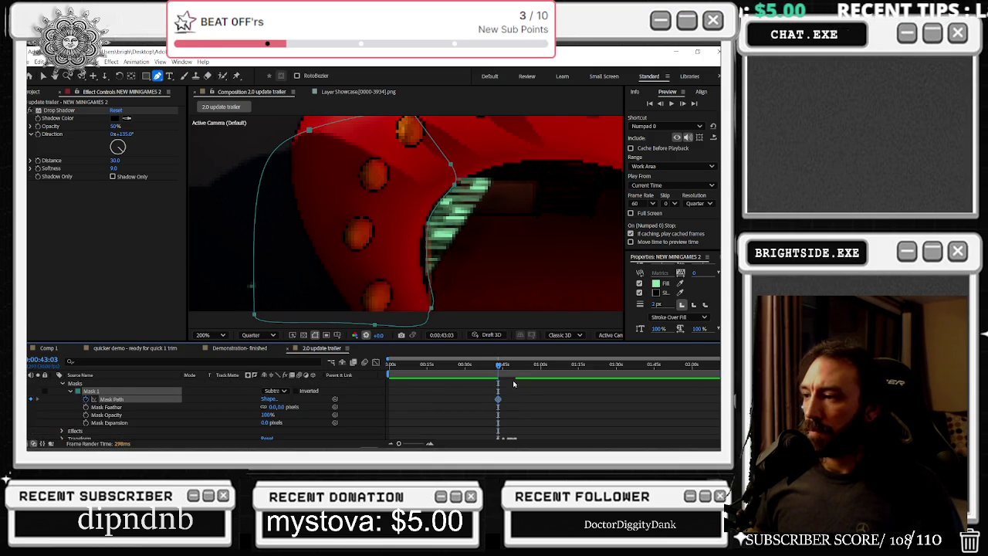
- At 0:00:44:00, reshape Mask 1 with the Selection tool to follow the text
scroll(510, 405, "up", 1)
scroll(463, 386, "up", 5)
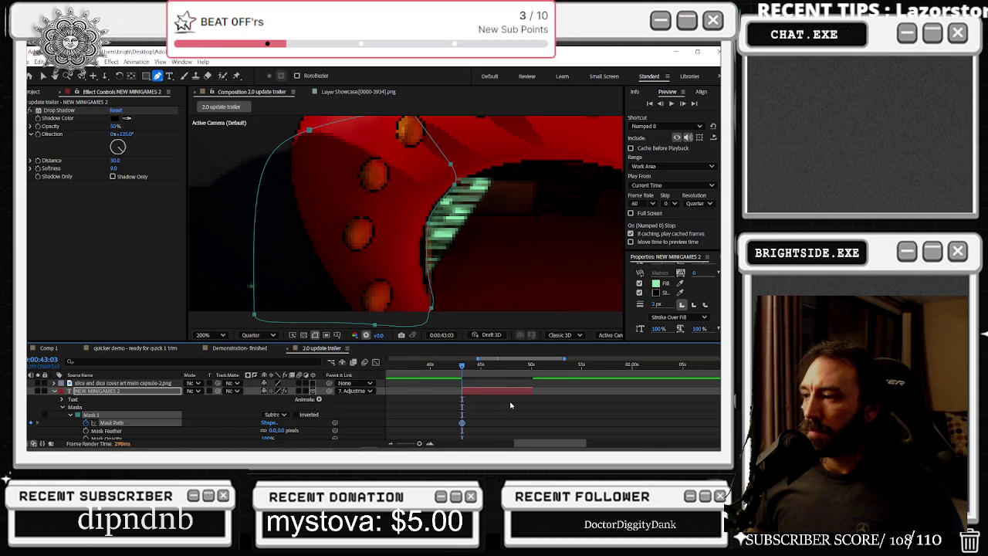
left_click(429, 367)
left_click_drag(431, 368, 431, 368)
key("comma")
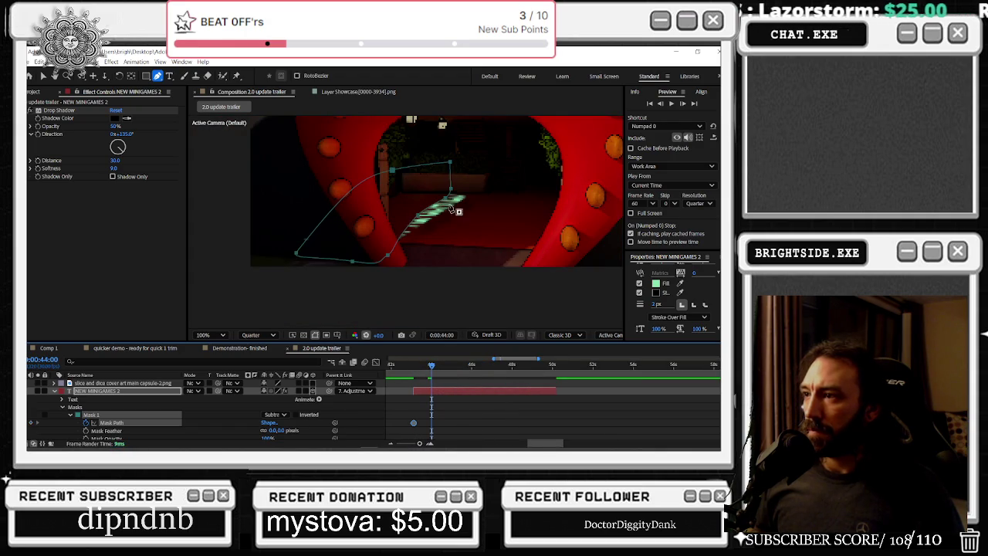
left_click(43, 76)
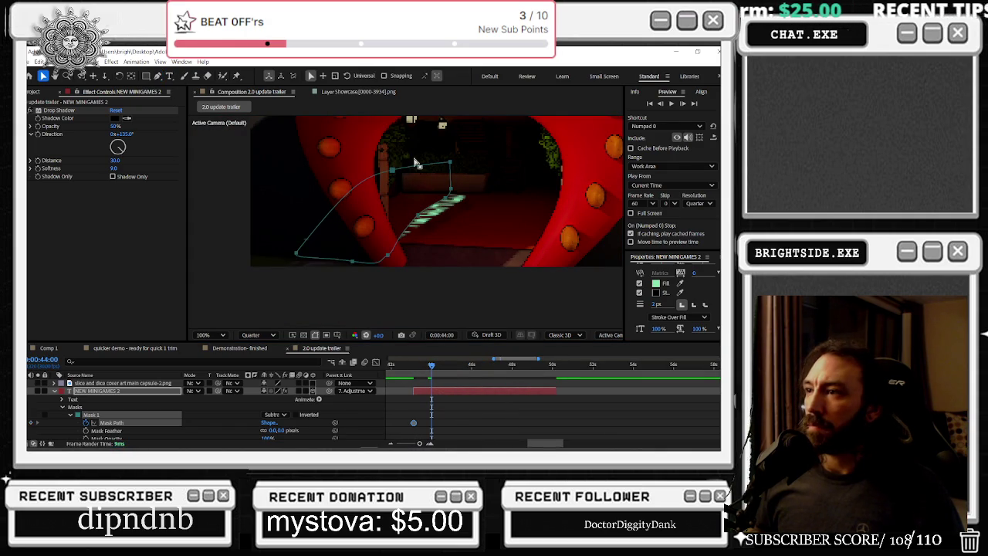
left_click(390, 170)
left_click_drag(390, 172, 396, 202)
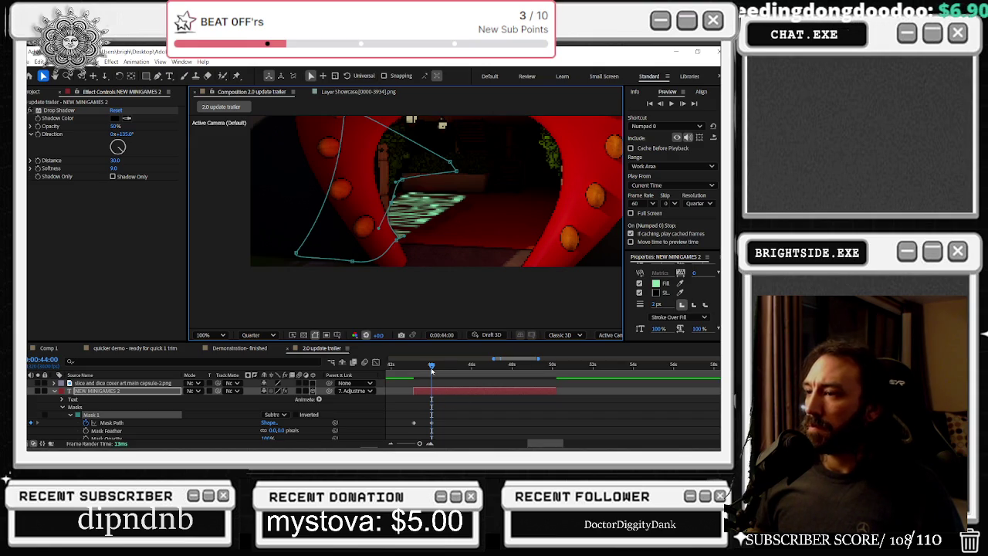
key("space")
left_click_drag(399, 200, 381, 195)
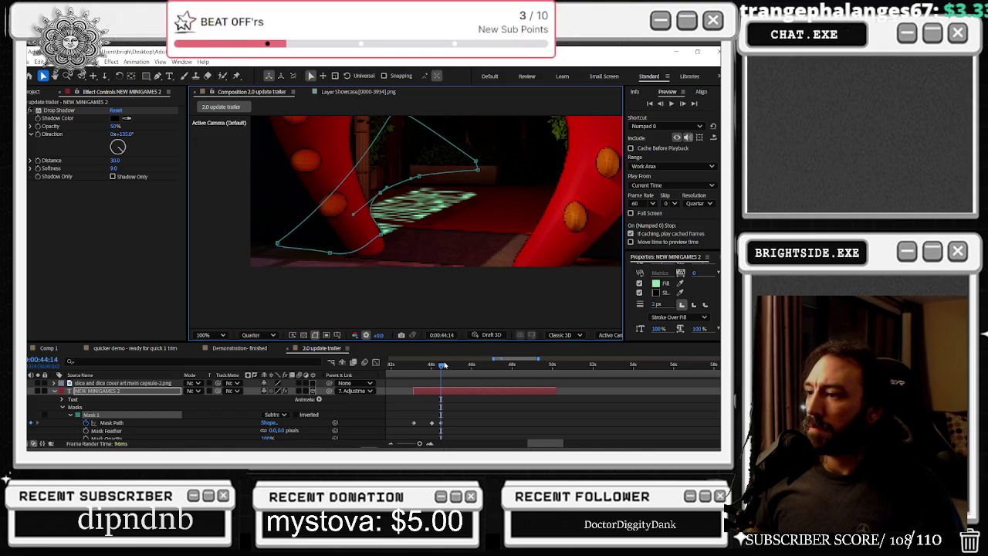
- Re-key Mask 1's path at 0:00:45:00 and just after to keep revealing the text
left_click_drag(447, 364, 452, 363)
left_click_drag(342, 207, 354, 222)
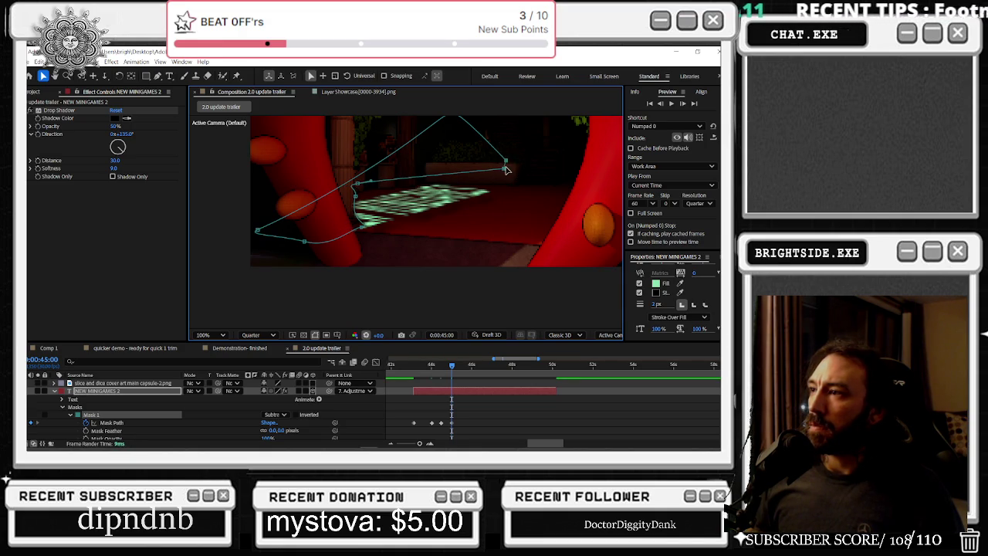
left_click_drag(504, 173, 389, 188)
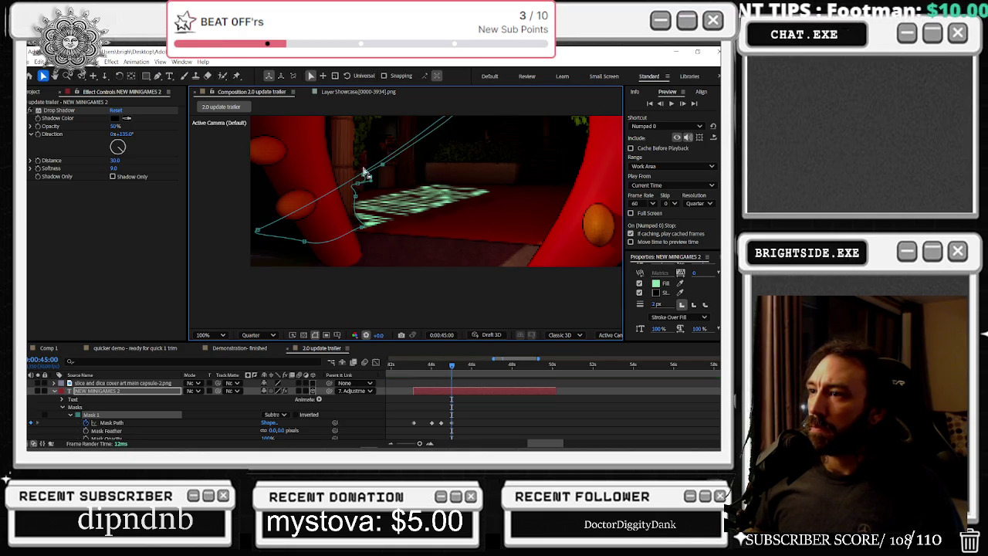
mouse_move(394, 142)
left_mouse_down()
mouse_move(448, 161)
mouse_move(334, 210)
left_mouse_up()
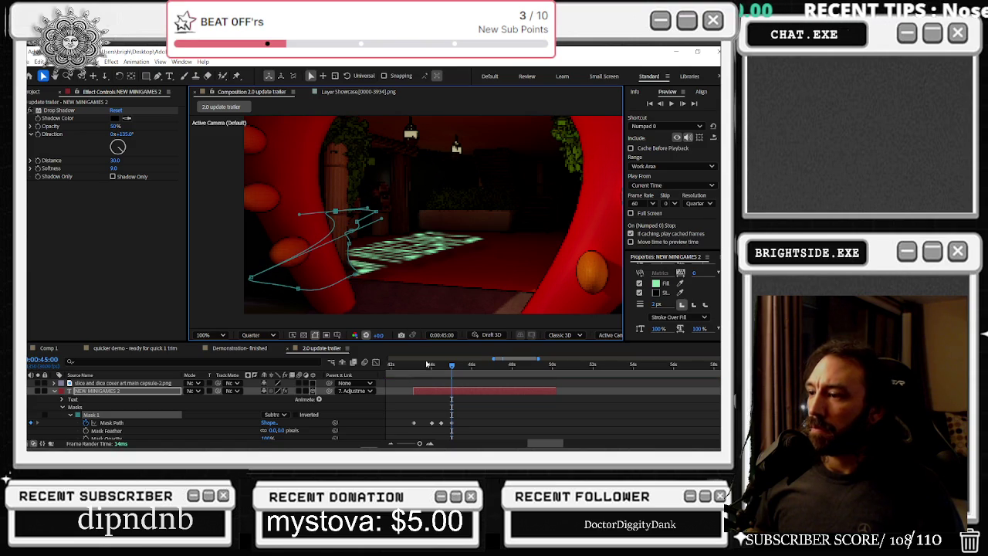
left_click_drag(450, 373, 461, 373)
left_click_drag(345, 285, 351, 280)
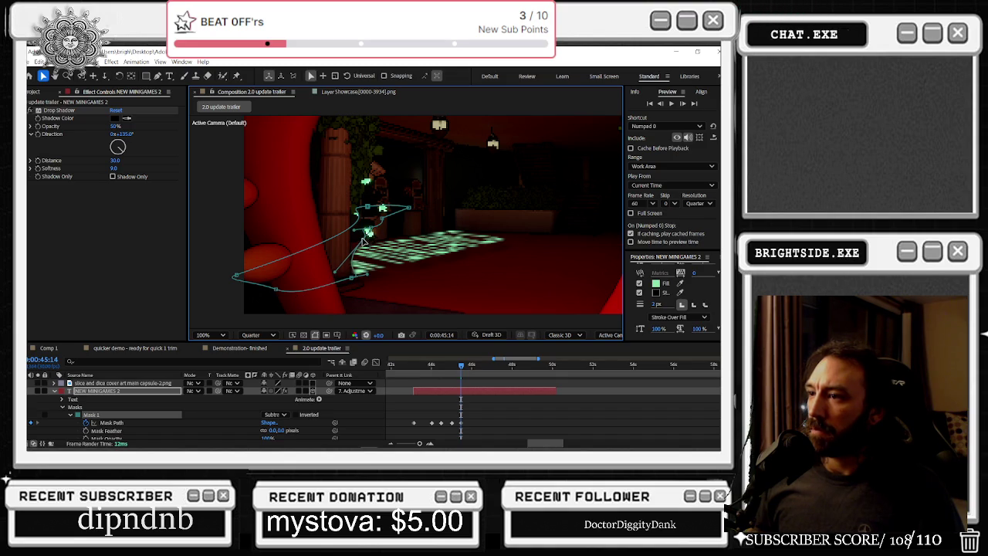
key("space")
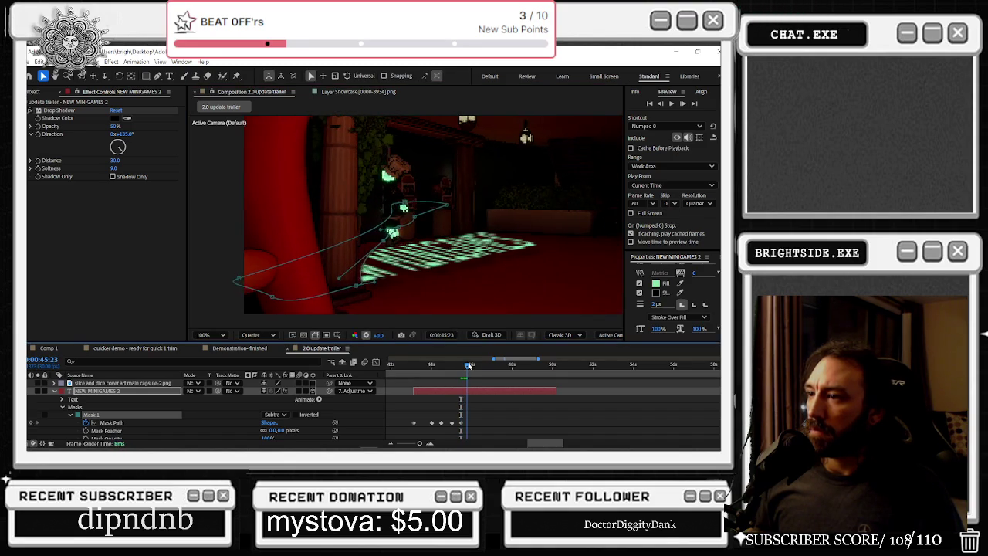
key("space")
left_click_drag(361, 294, 351, 294)
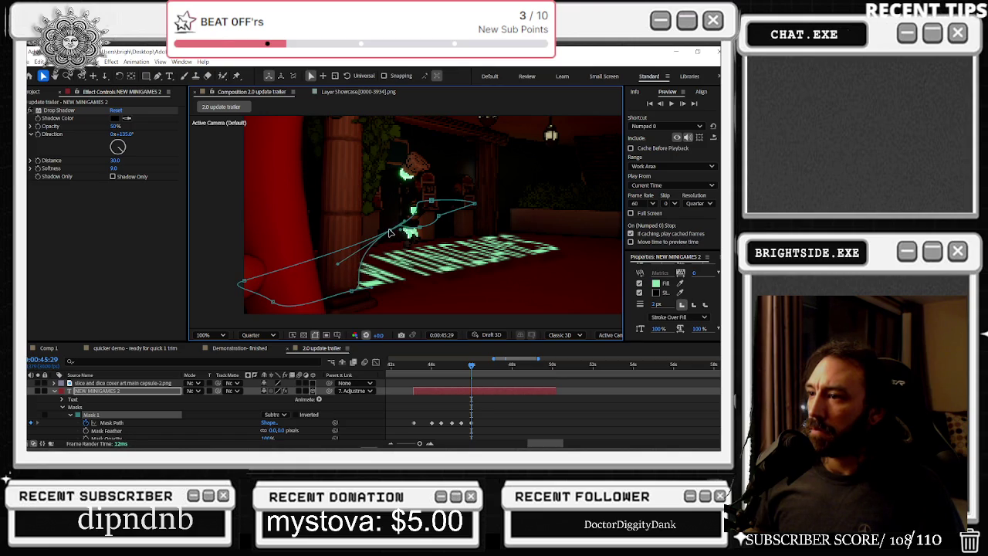
- Widen and shift Mask 1 at 0:00:46:15 and 0:00:46:24 to reveal more text
left_click_drag(472, 368, 481, 368)
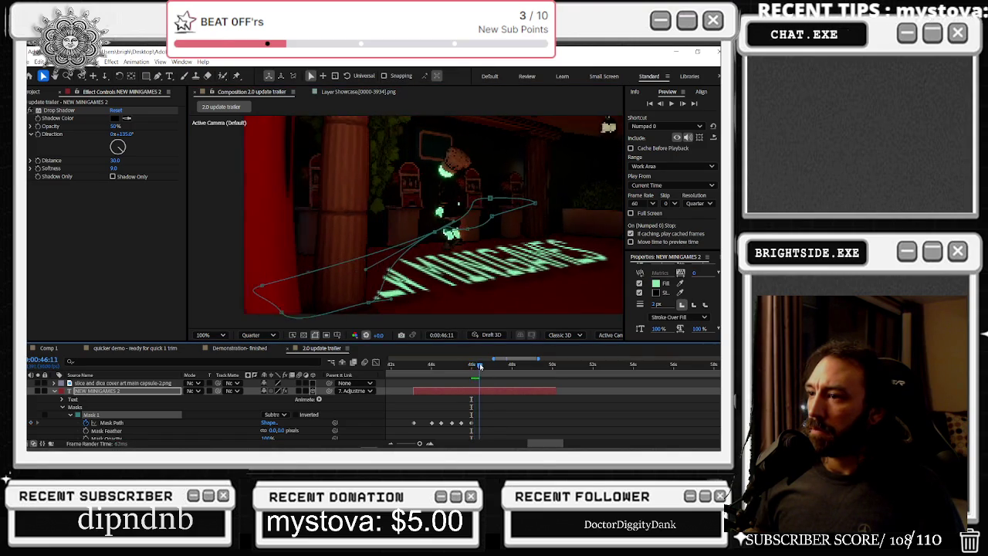
left_click_drag(454, 235, 407, 235)
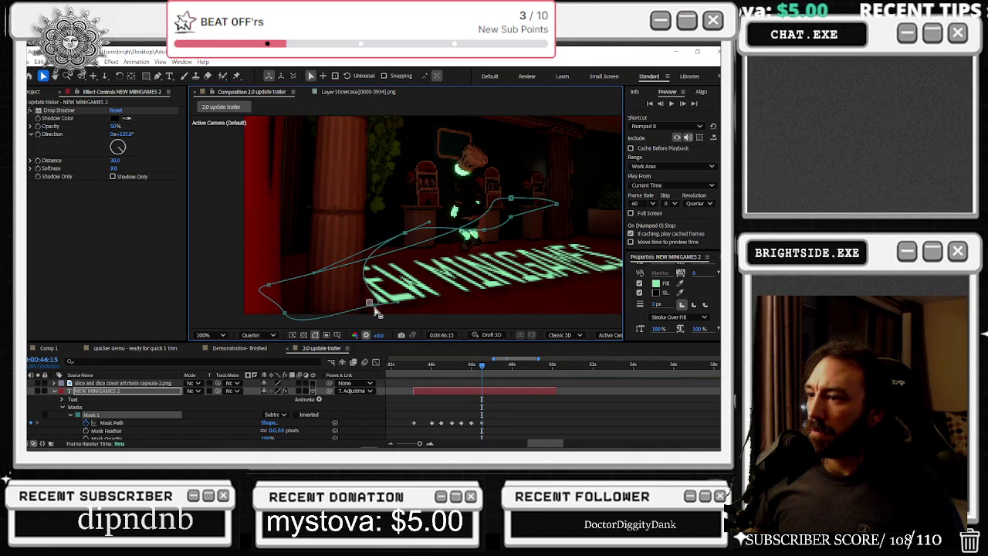
left_click_drag(371, 314, 358, 320)
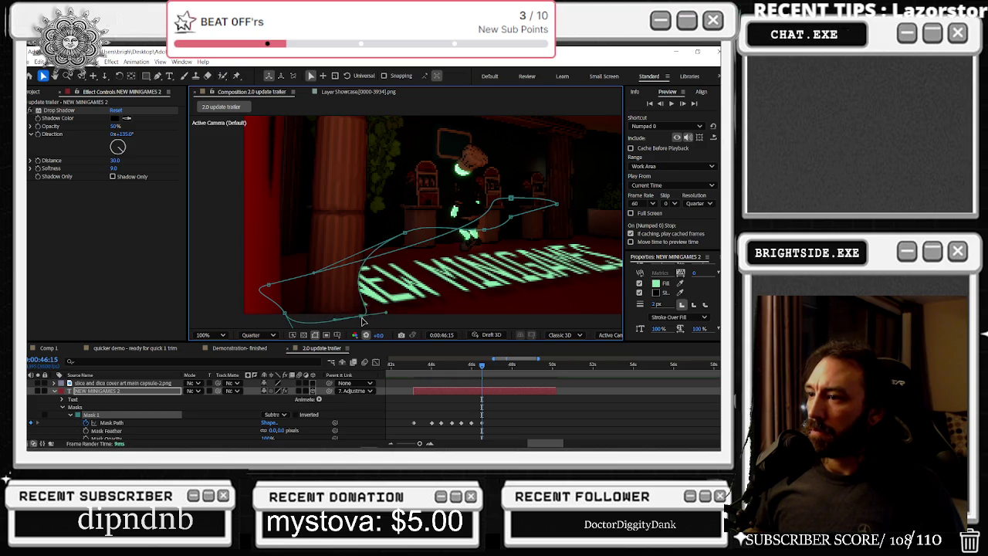
mouse_move(407, 235)
left_mouse_down()
mouse_move(409, 221)
mouse_move(379, 246)
left_mouse_up()
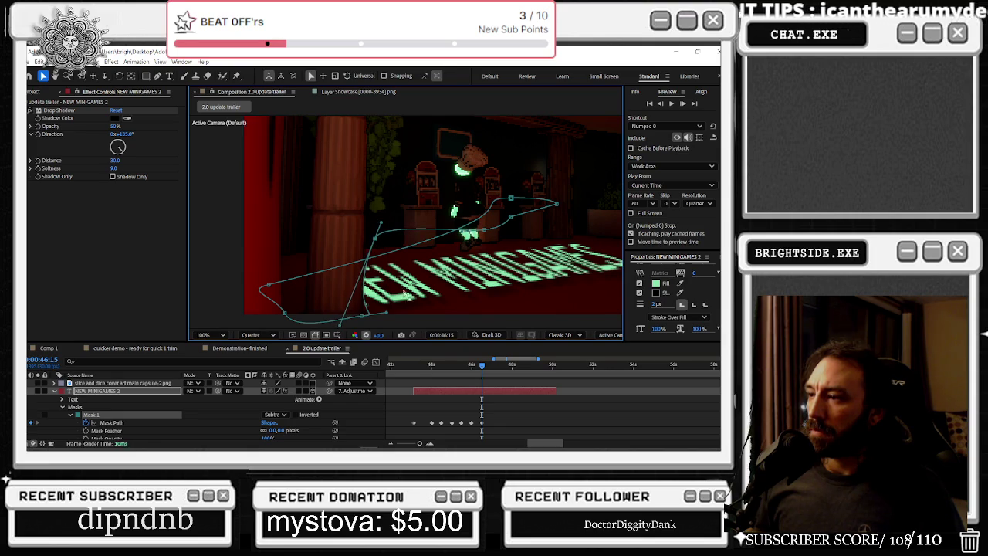
left_click_drag(483, 372, 488, 368)
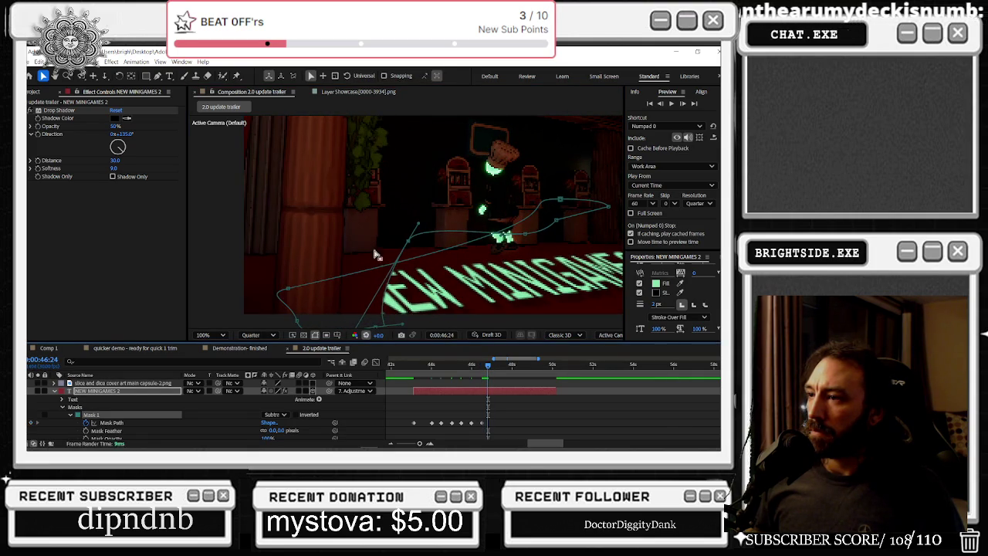
scroll(396, 310, "down", 2)
left_click_drag(381, 273, 368, 281)
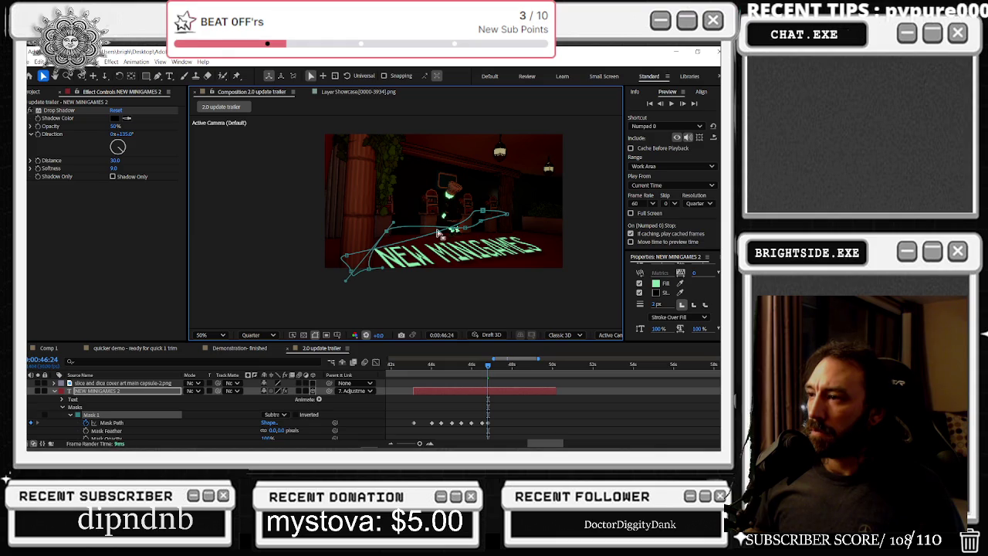
mouse_move(483, 210)
left_mouse_down()
mouse_move(451, 197)
mouse_move(380, 231)
left_mouse_up()
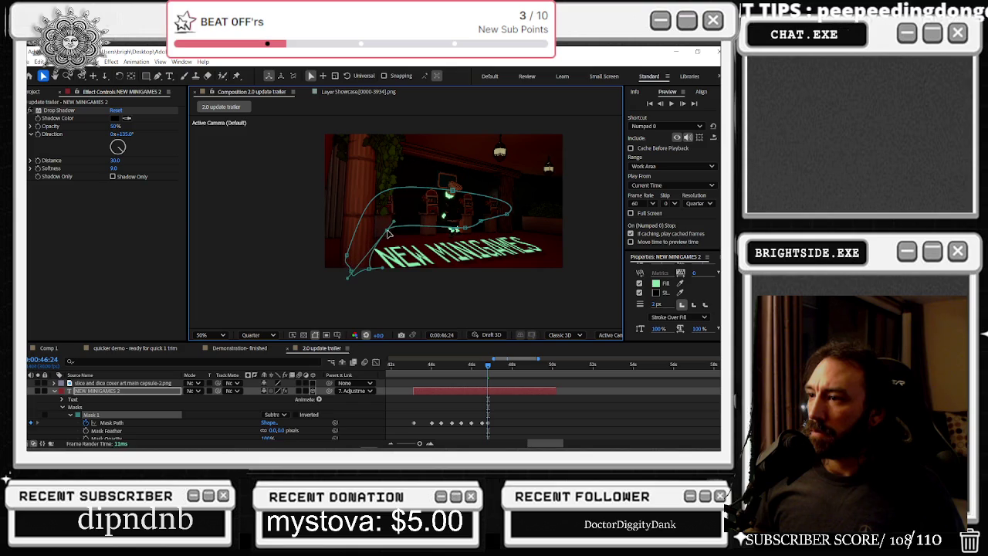
- At 0:00:47:02, pull Mask 1 clear so all text shows, then scrub the reveal
left_click_drag(487, 364, 494, 368)
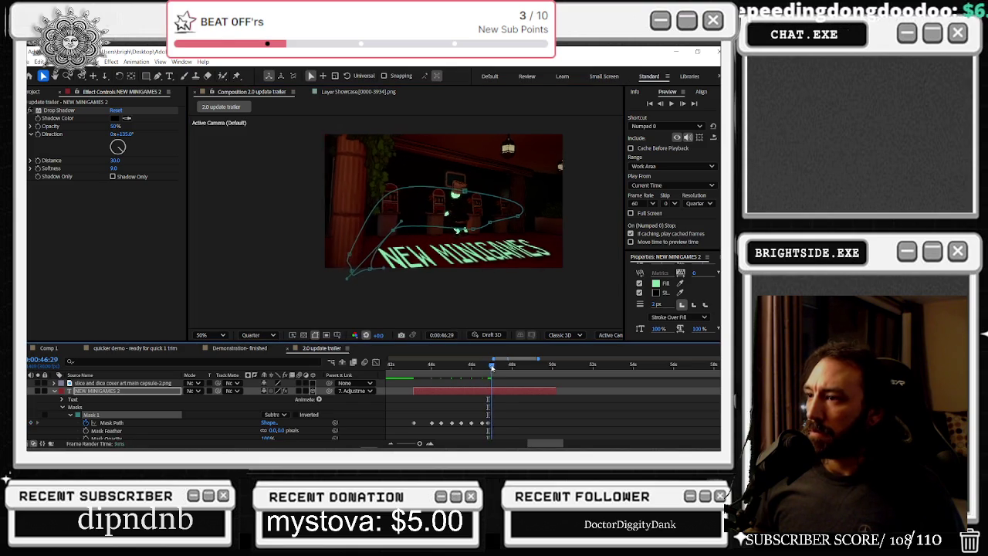
mouse_move(328, 219)
left_mouse_down()
mouse_move(364, 297)
mouse_move(357, 226)
left_mouse_up()
mouse_move(333, 150)
left_mouse_down()
mouse_move(540, 226)
mouse_move(528, 204)
left_mouse_up()
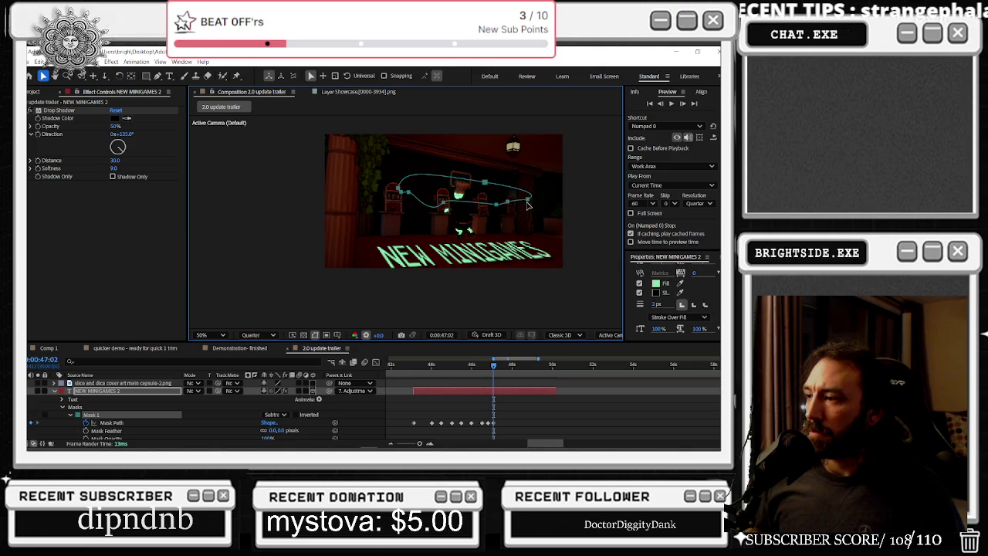
mouse_move(494, 364)
left_mouse_down()
mouse_move(553, 368)
mouse_move(401, 371)
left_mouse_up()
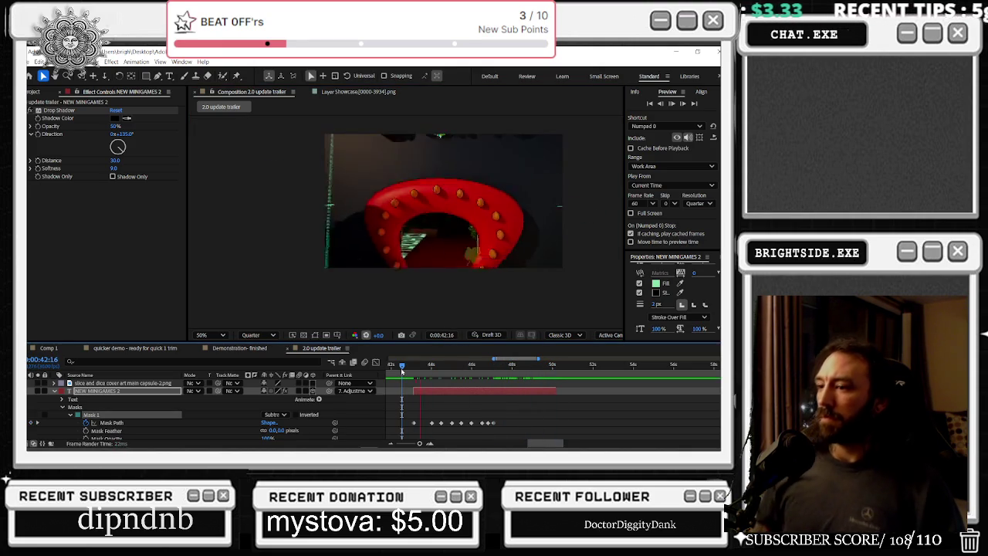
- Preview the title reveal, then replay the whole trailer from the beginning
key("space")
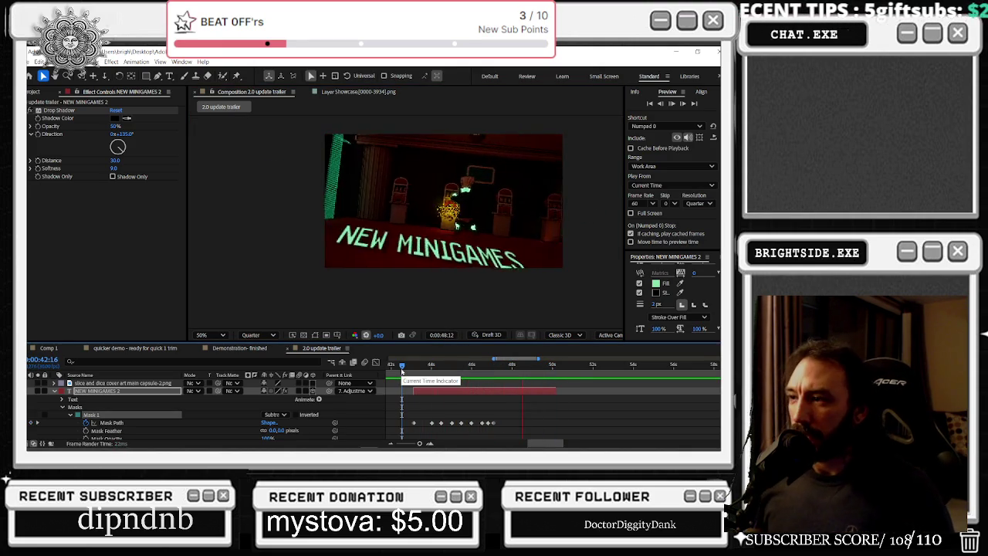
key("space")
key("semicolon")
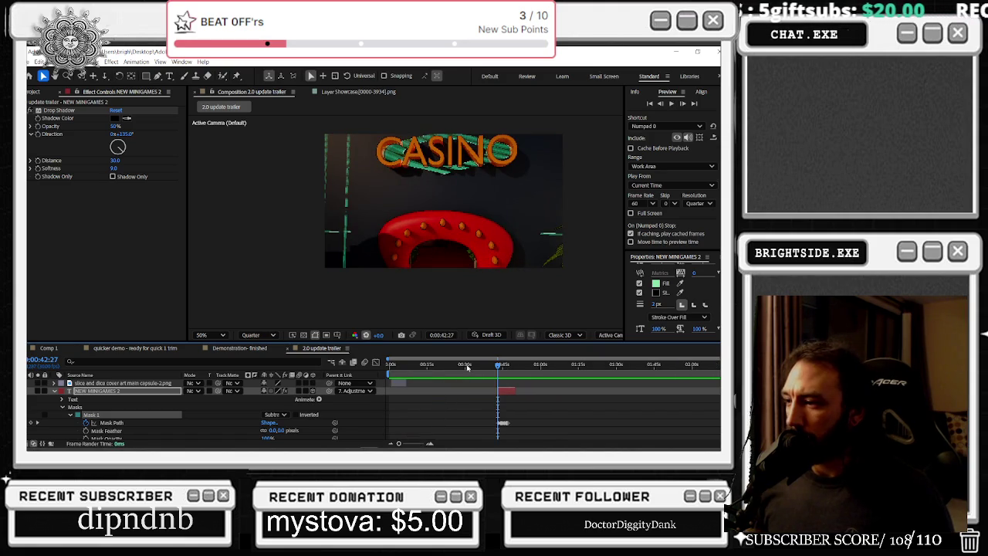
key("Home")
key("space")
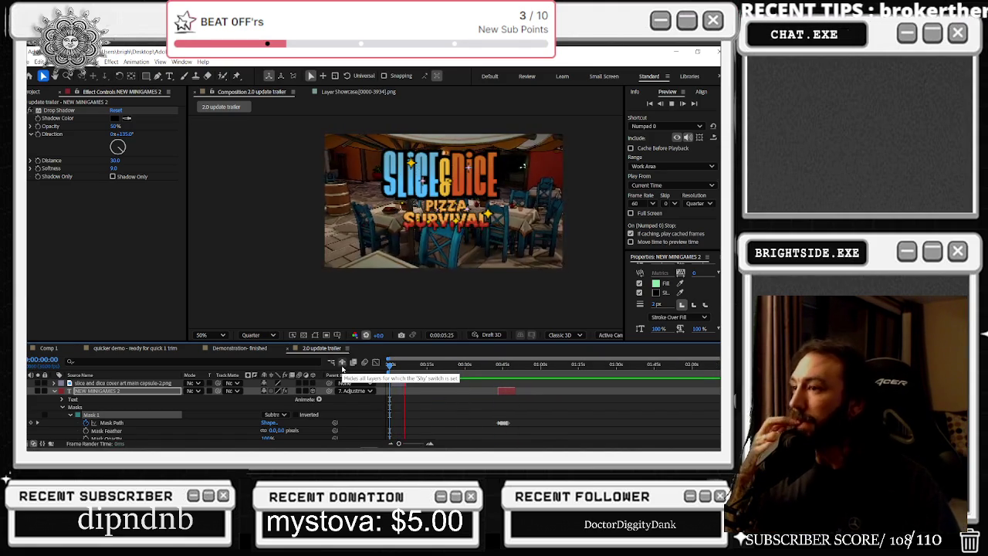
scroll(445, 239, "up", 2)
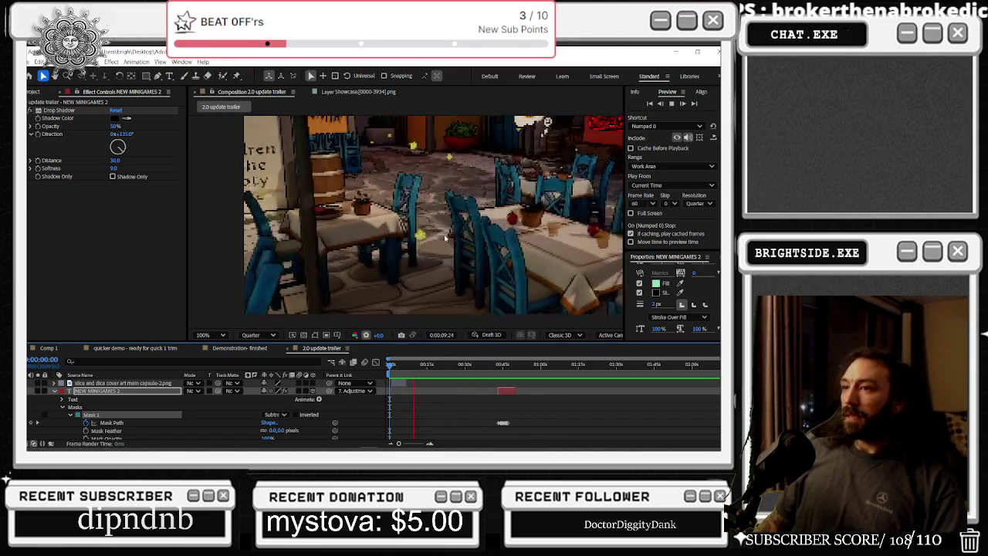
scroll(418, 209, "down", 2)
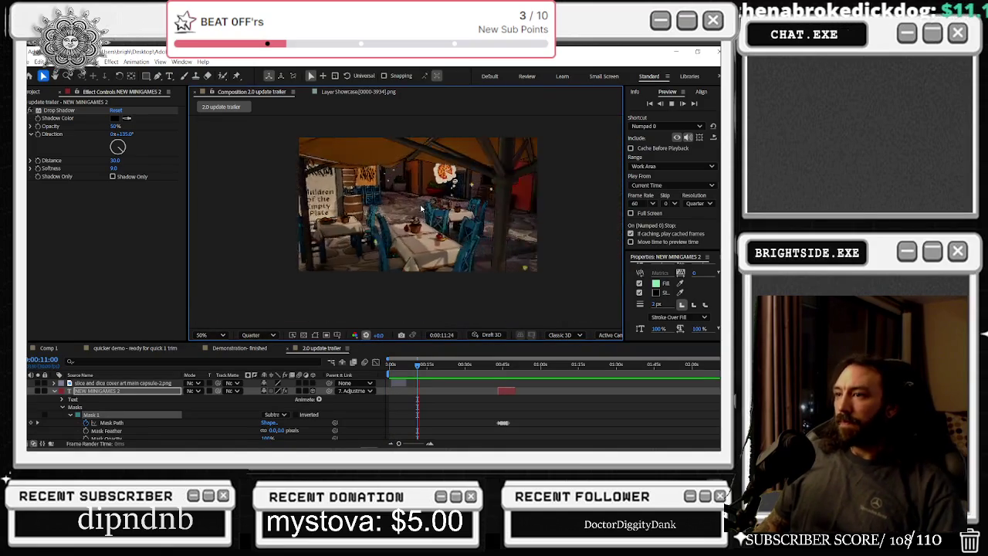
scroll(456, 186, "up", 2)
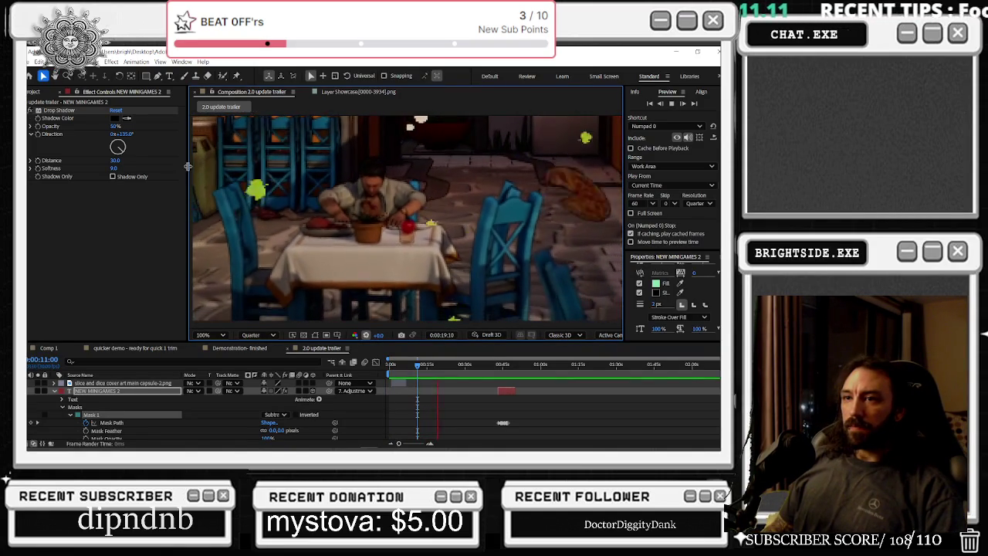
- Widen the Composition panel on both sides and make it taller
left_click_drag(188, 167, 140, 166)
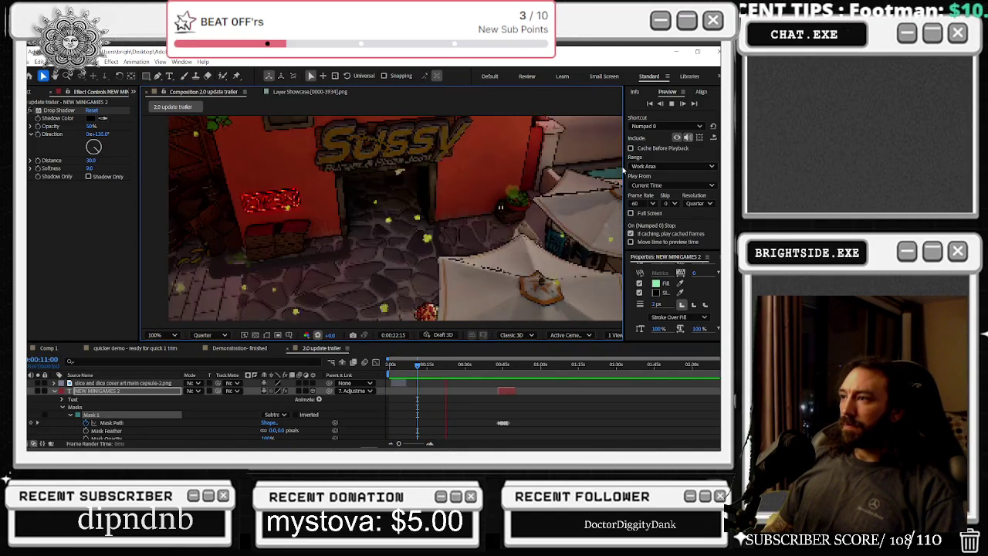
left_click_drag(624, 170, 658, 170)
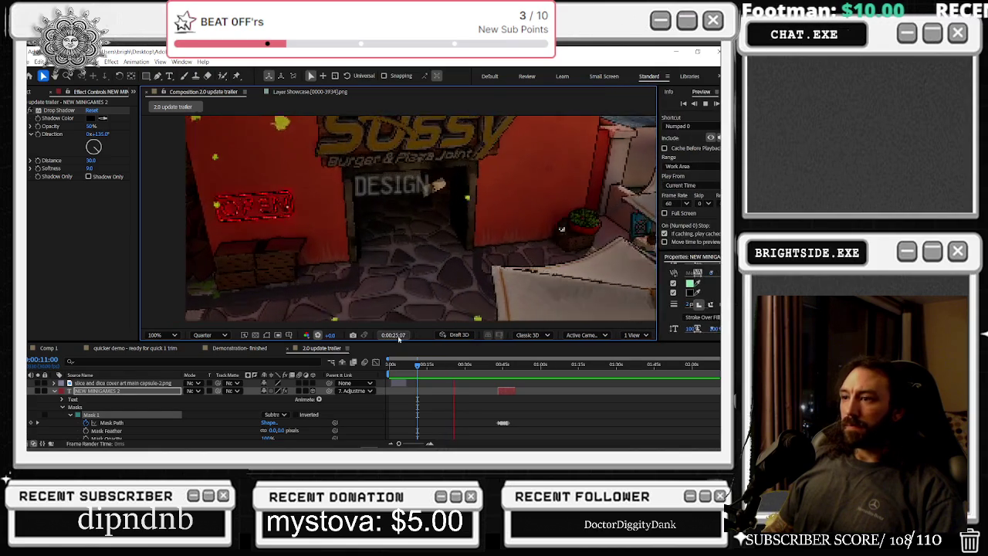
left_click_drag(399, 339, 408, 348)
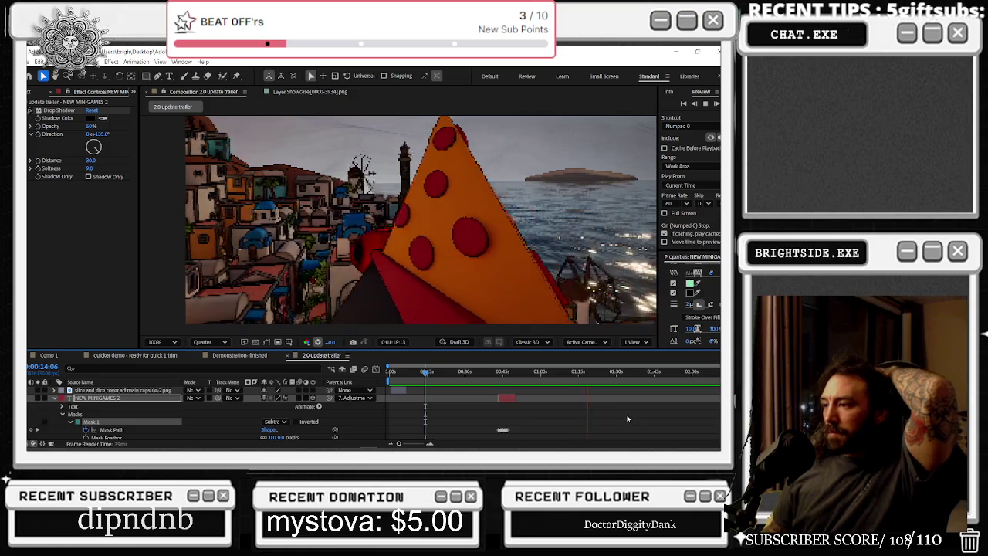
- Rename the Showcase clip layer to 'outn ow'
scroll(634, 429, "down", 1)
scroll(630, 424, "down", 1)
scroll(627, 418, "down", 1)
scroll(627, 419, "down", 2)
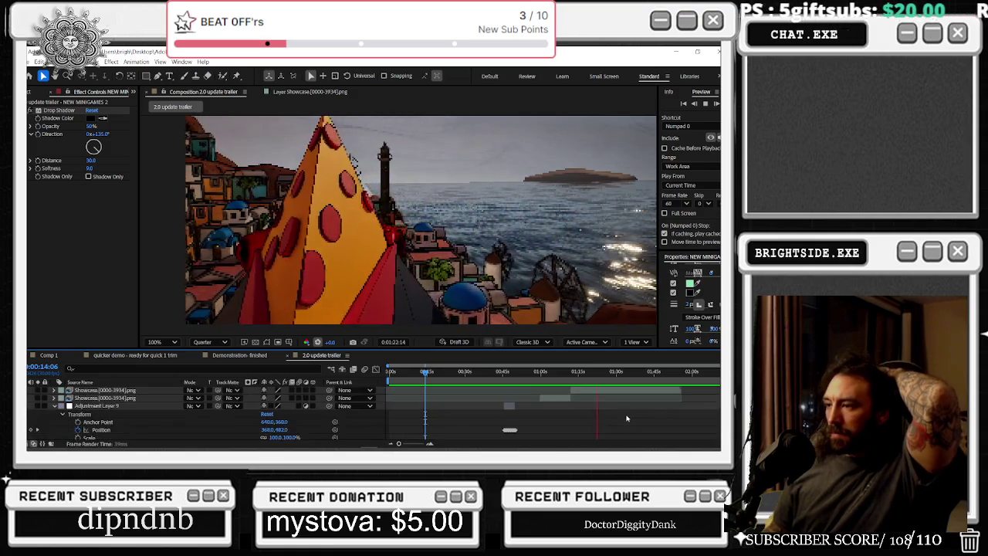
scroll(625, 414, "down", 2)
scroll(595, 423, "down", 2)
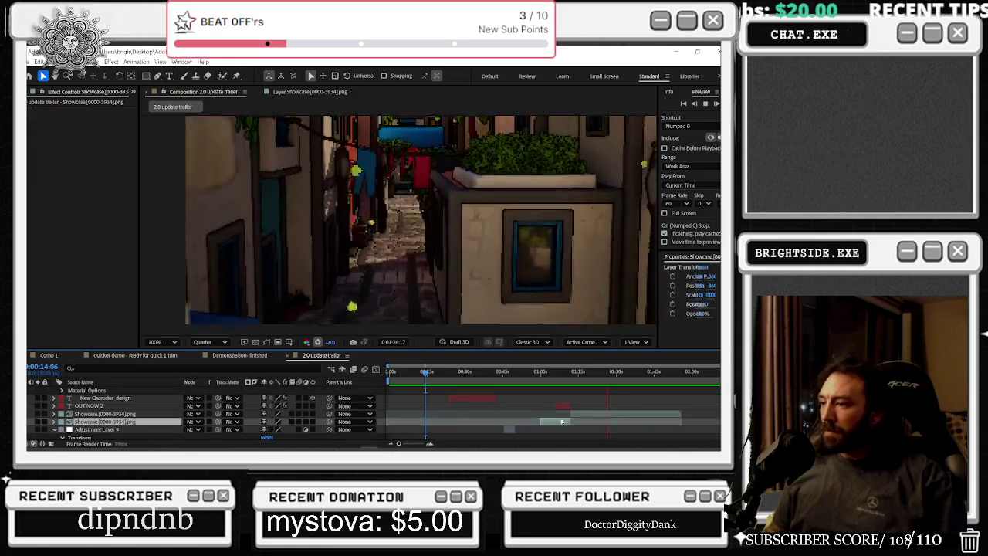
left_click(92, 415)
left_click(97, 417)
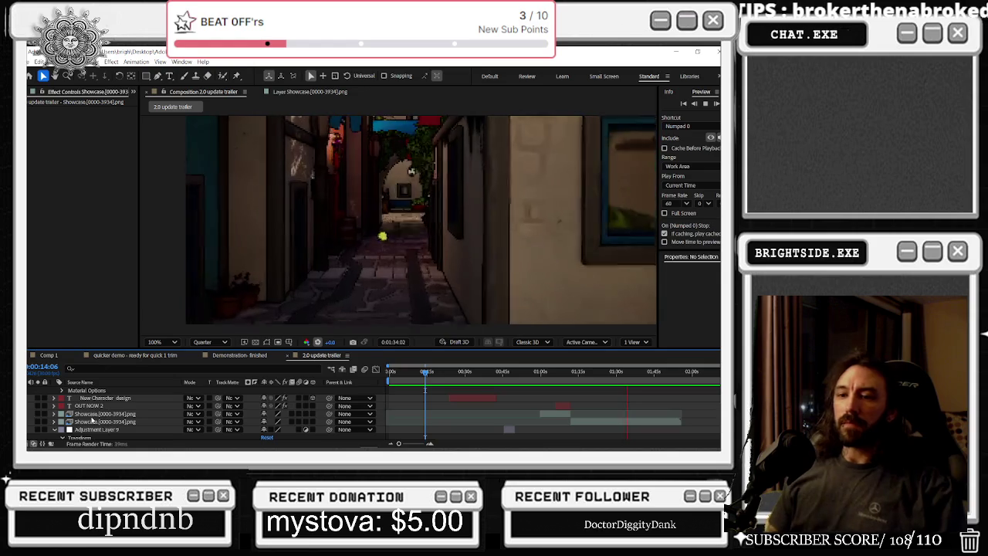
right_click(99, 417)
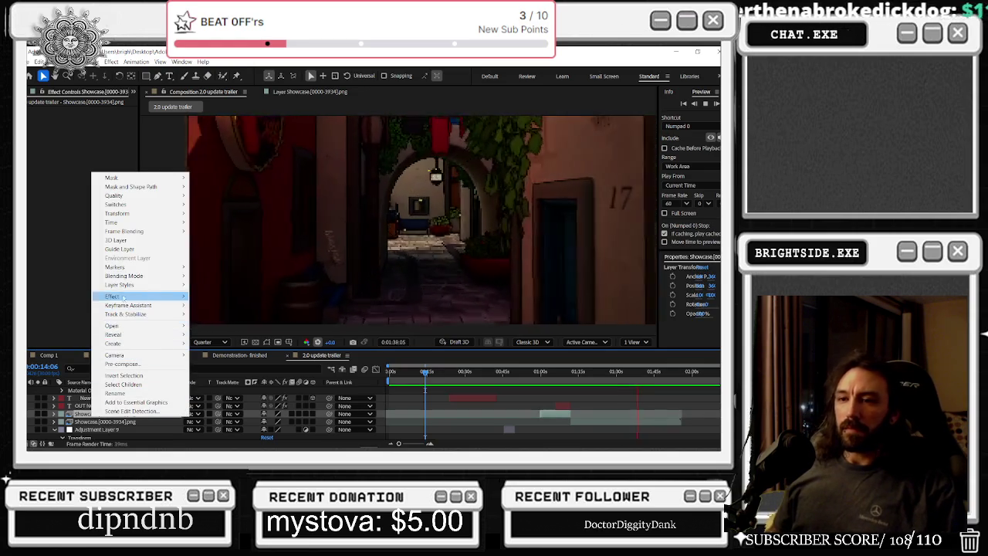
left_click(116, 393)
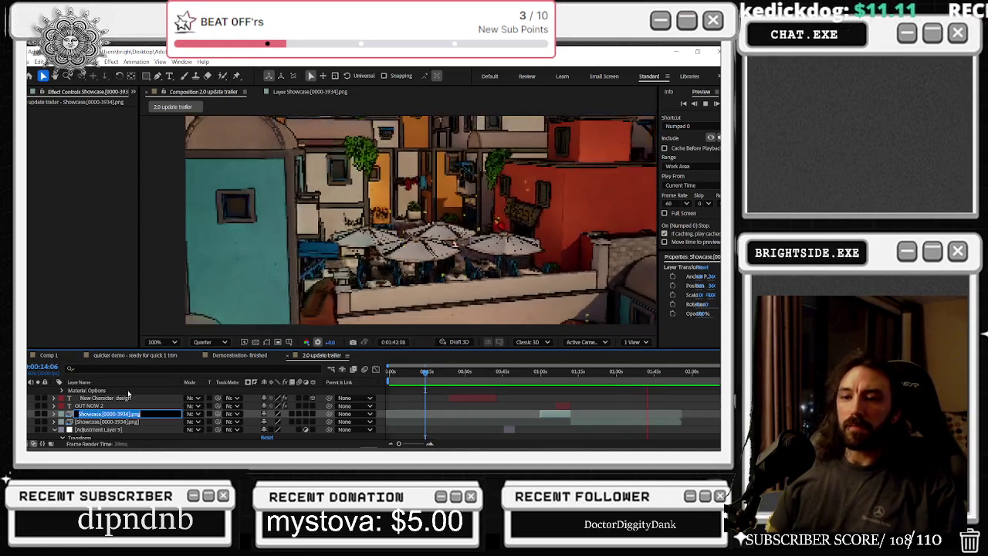
type("outn ow")
key("Return")
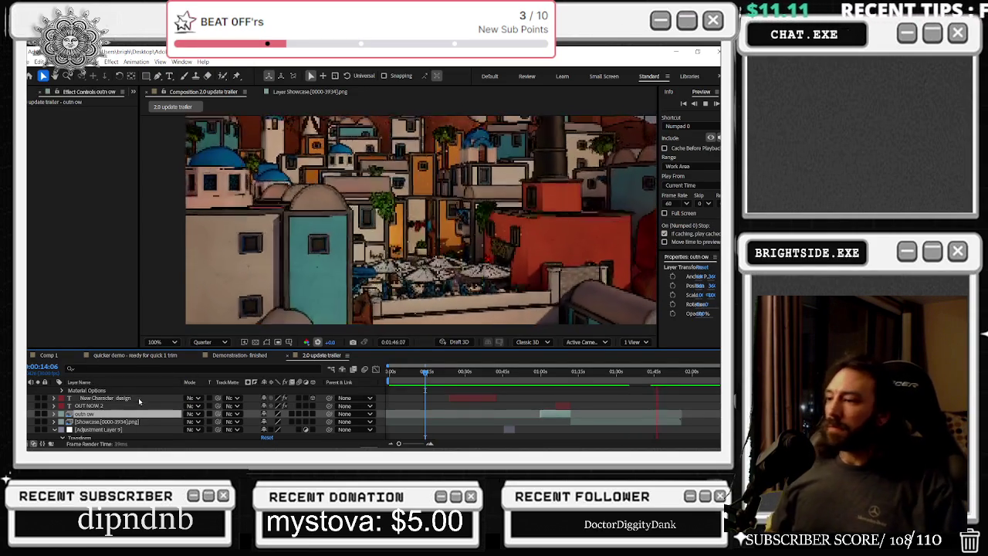
- Slide the OUT NOW 2 and outn ow layers later, to around 1:28
left_click(563, 405, "ctrl")
left_click_drag(572, 371, 612, 376)
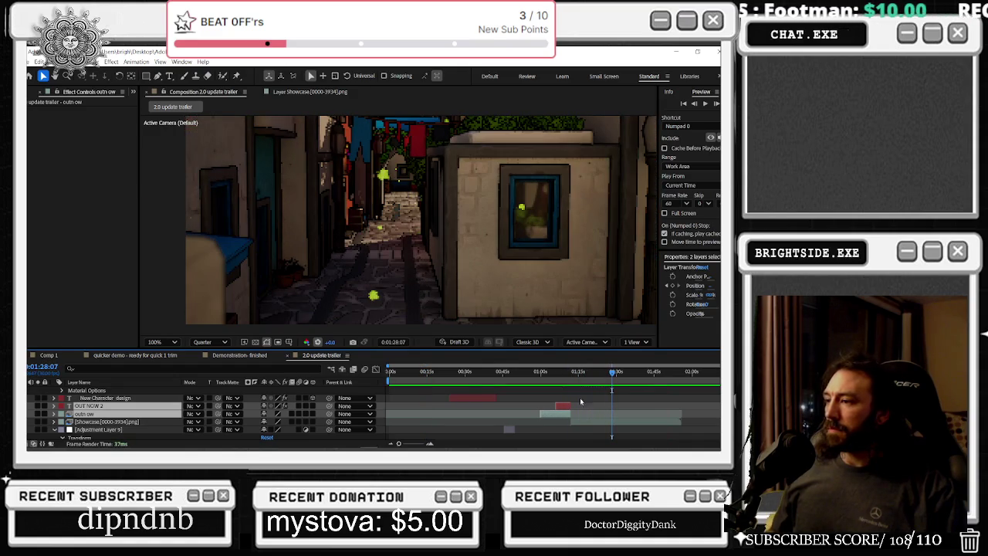
left_click_drag(562, 415, 630, 424)
left_click_drag(601, 376, 599, 380)
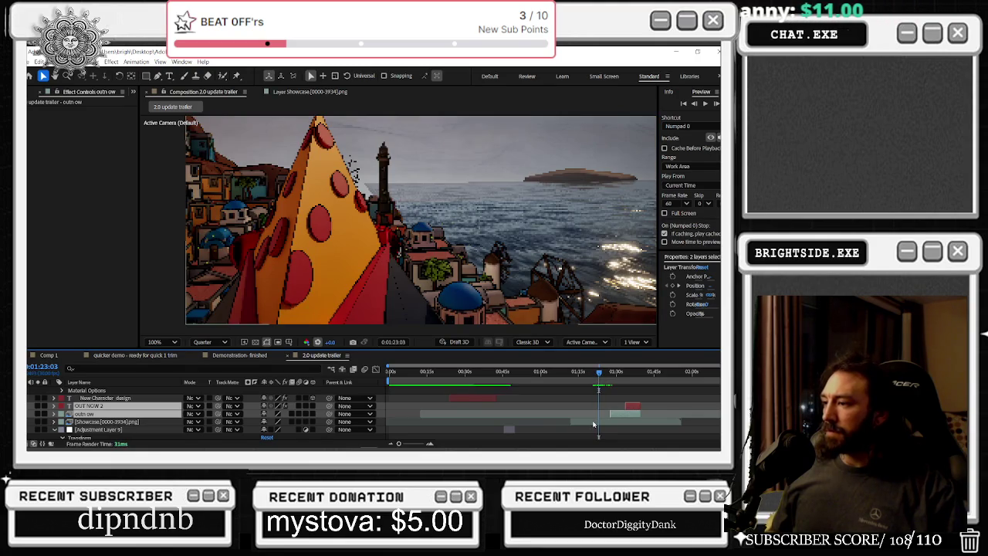
- Duplicate the Showcase clip with Ctrl+D, slide the copy later, then reselect OUT NOW 2 and outn ow
left_click(594, 422)
key("ctrl+d")
left_click_drag(594, 422, 669, 427)
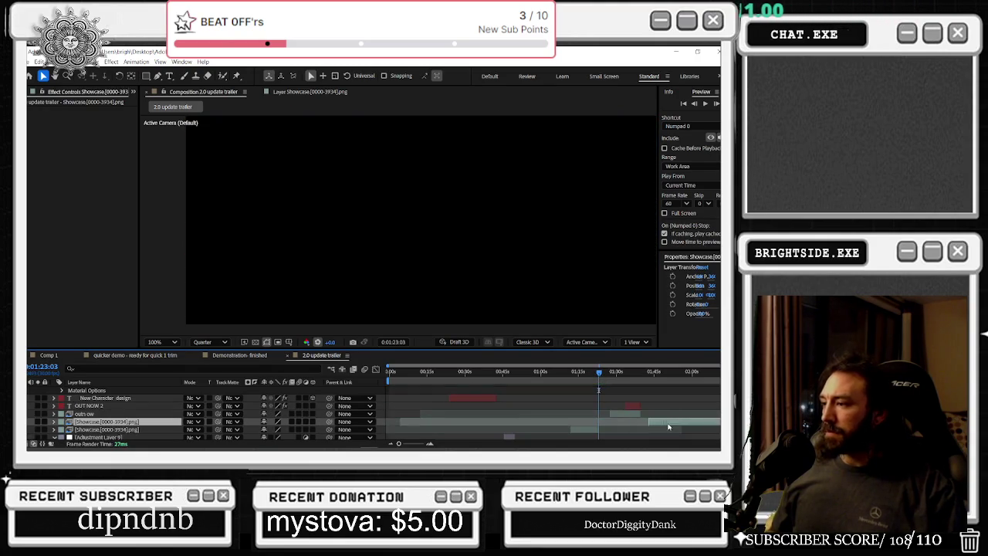
left_click(632, 412)
left_click(618, 415)
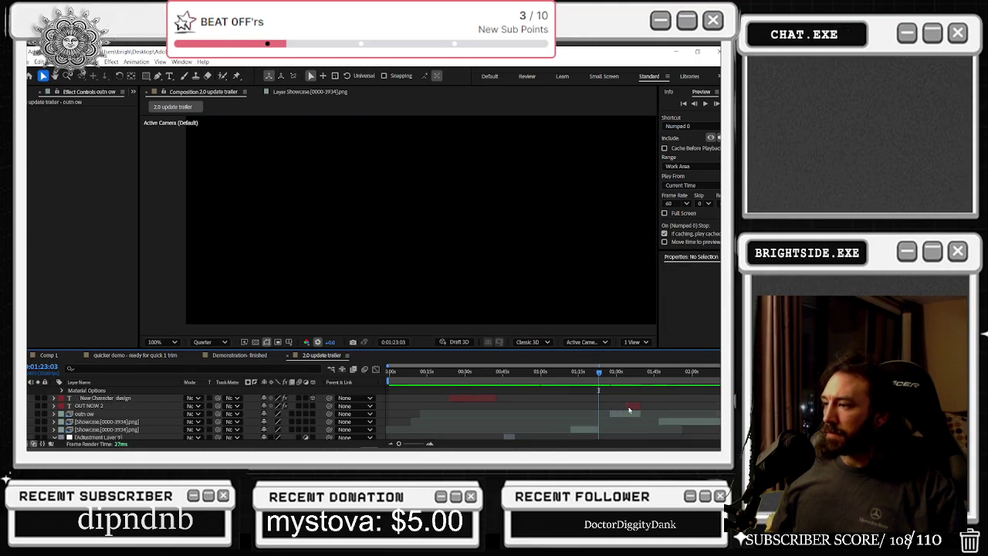
left_click(630, 410)
left_click_drag(390, 379, 590, 374)
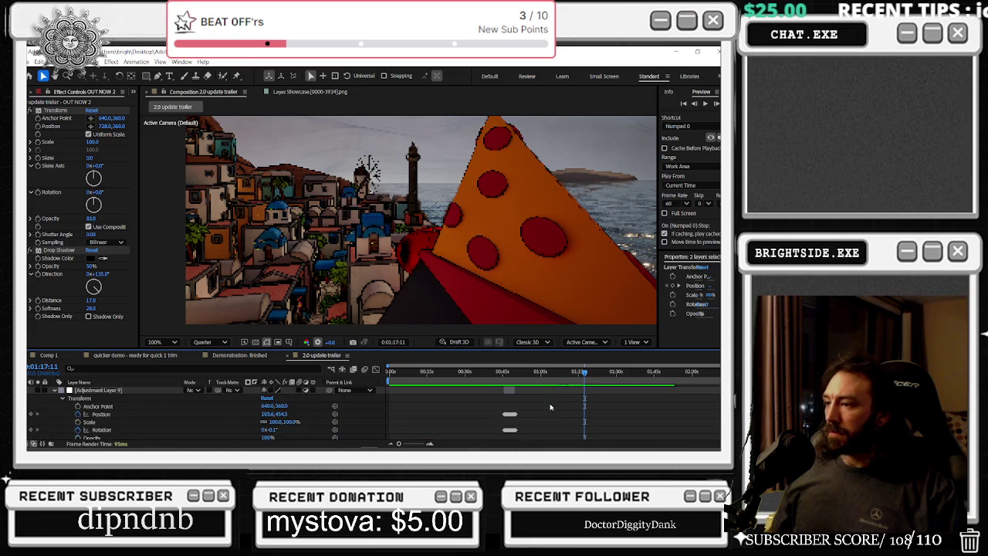
left_click_drag(510, 373, 544, 366)
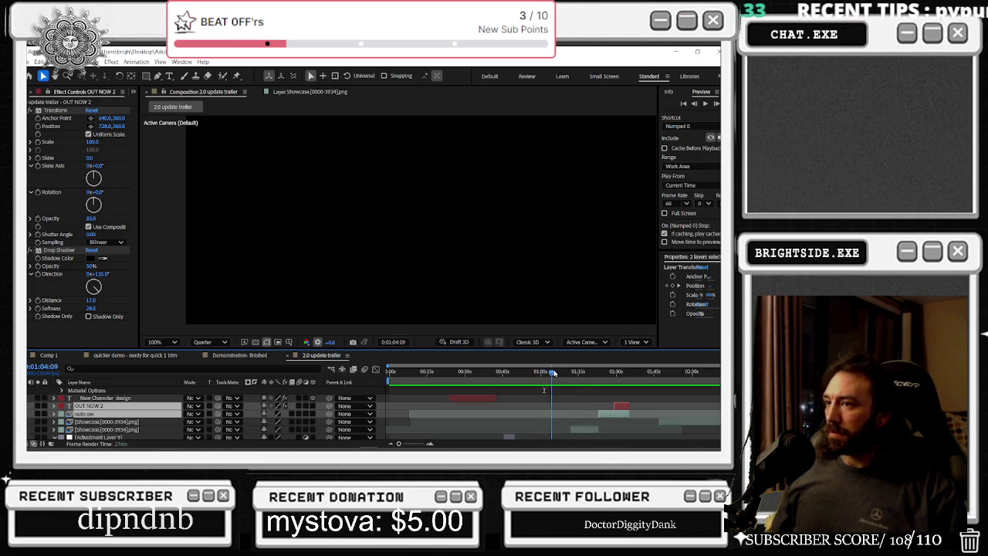
mouse_move(575, 371)
left_mouse_down()
mouse_move(425, 391)
mouse_move(446, 386)
left_mouse_up()
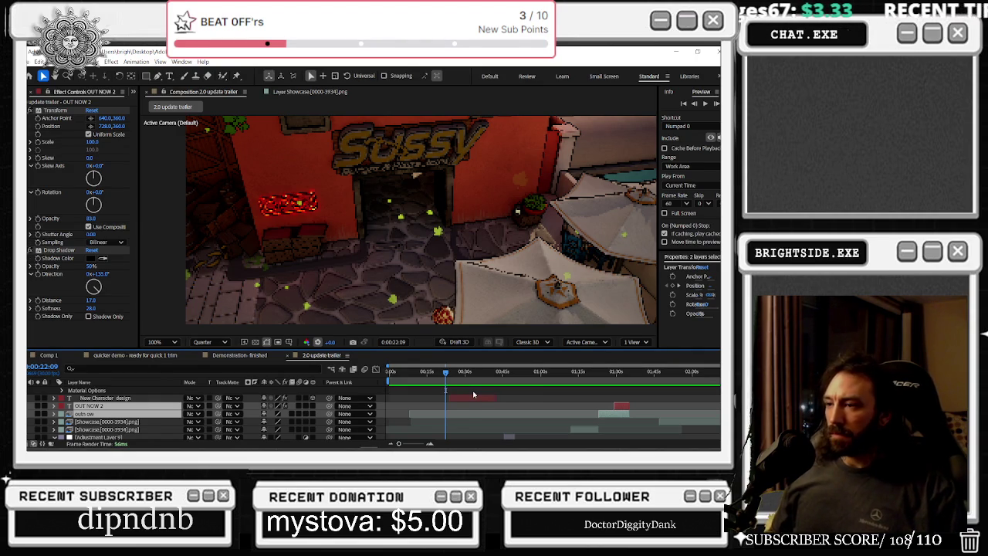
key("q")
mouse_move(445, 375)
left_mouse_down()
mouse_move(548, 372)
mouse_move(423, 372)
mouse_move(383, 383)
mouse_move(445, 389)
left_mouse_up()
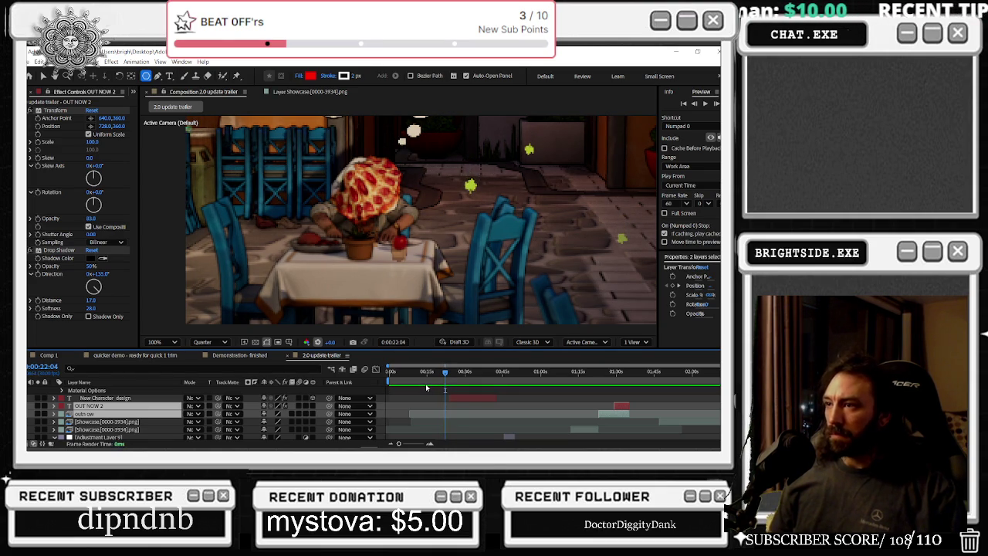
key("Page_Up")
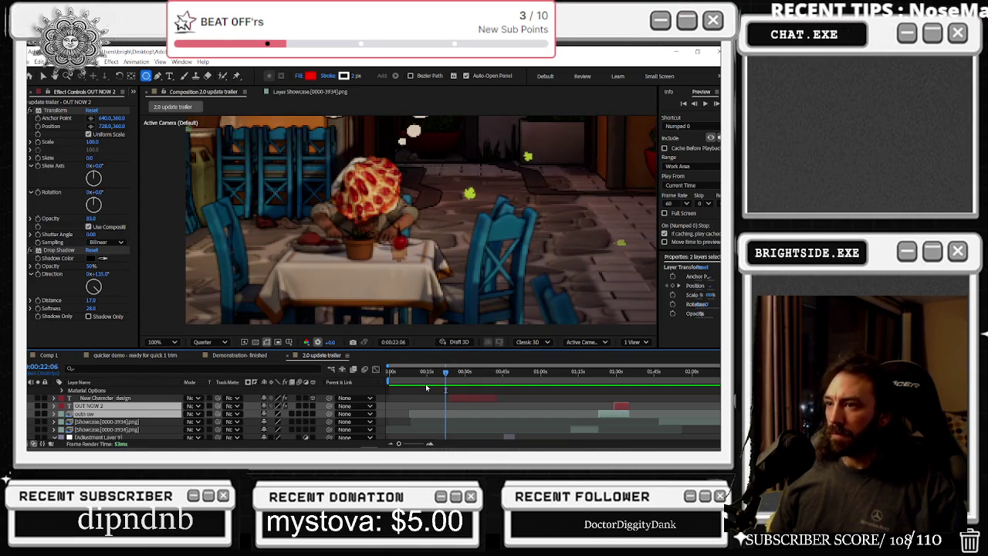
key("Page_Down")
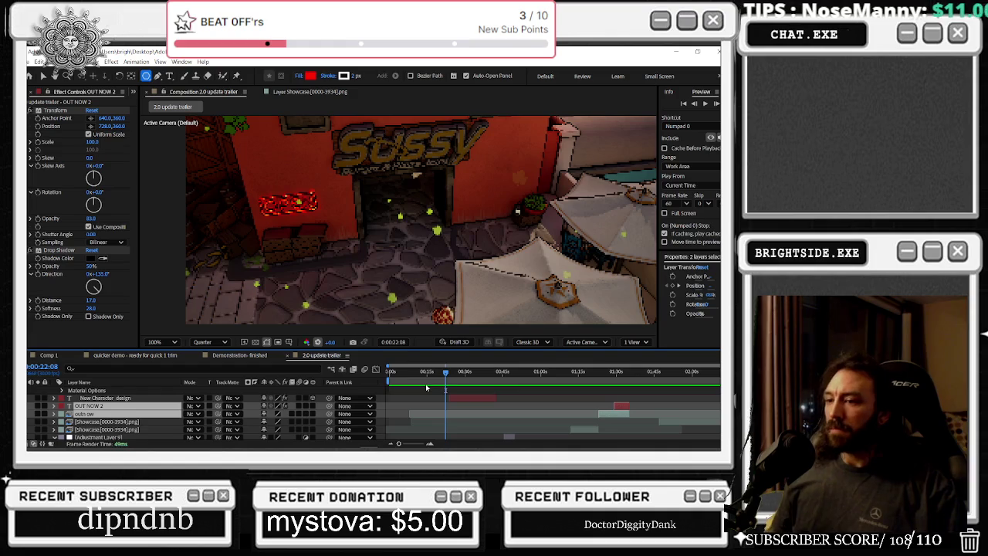
scroll(331, 416, "up", 3)
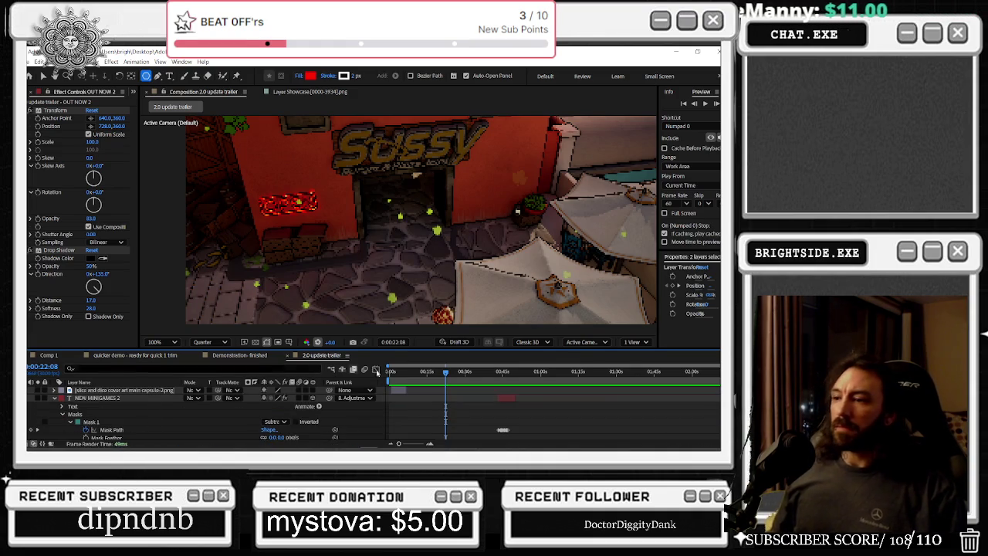
scroll(450, 396, "down", 3)
left_click(110, 424)
key("u")
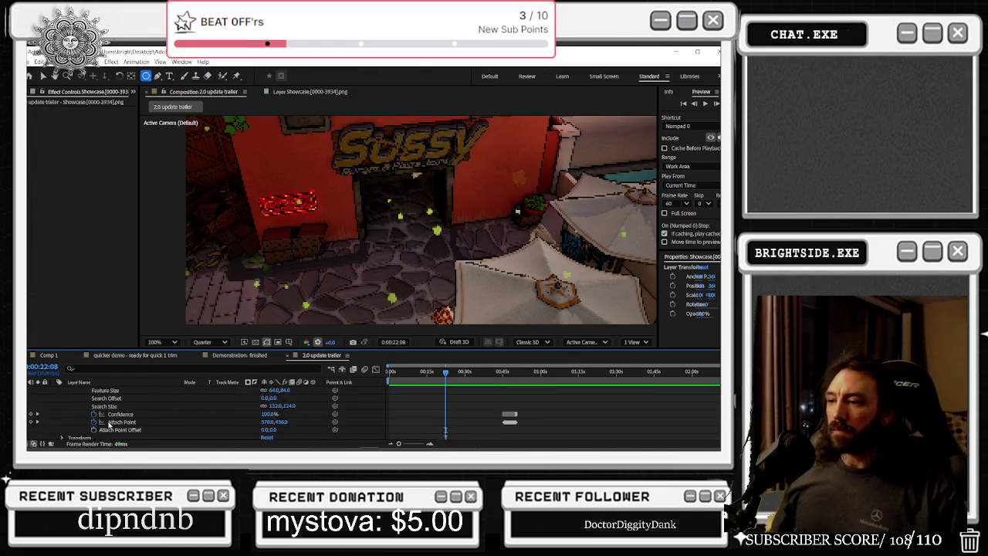
scroll(110, 424, "down", 1)
left_click(110, 436)
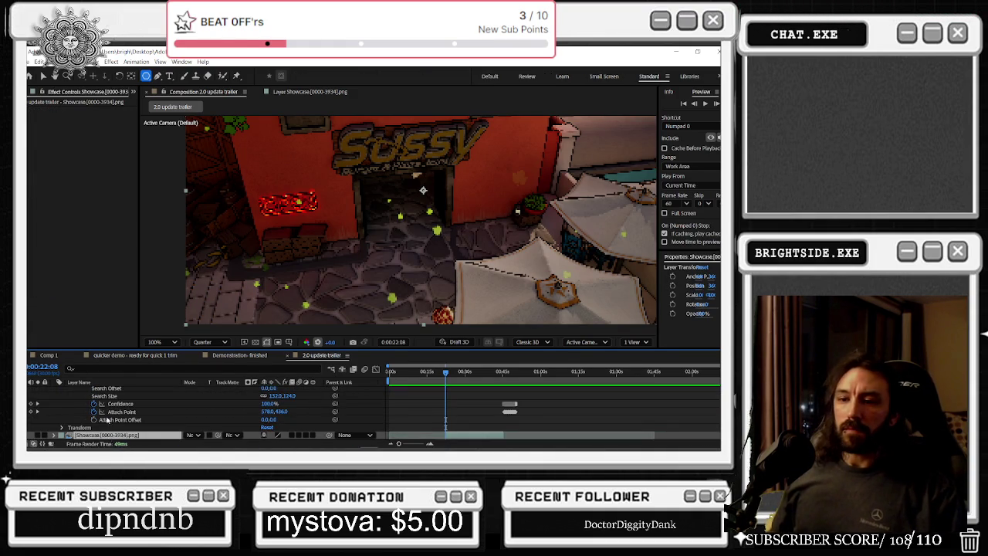
left_click(62, 427)
scroll(55, 436, "up", 2)
scroll(56, 402, "up", 3)
scroll(66, 404, "up", 3)
scroll(55, 401, "down", 3)
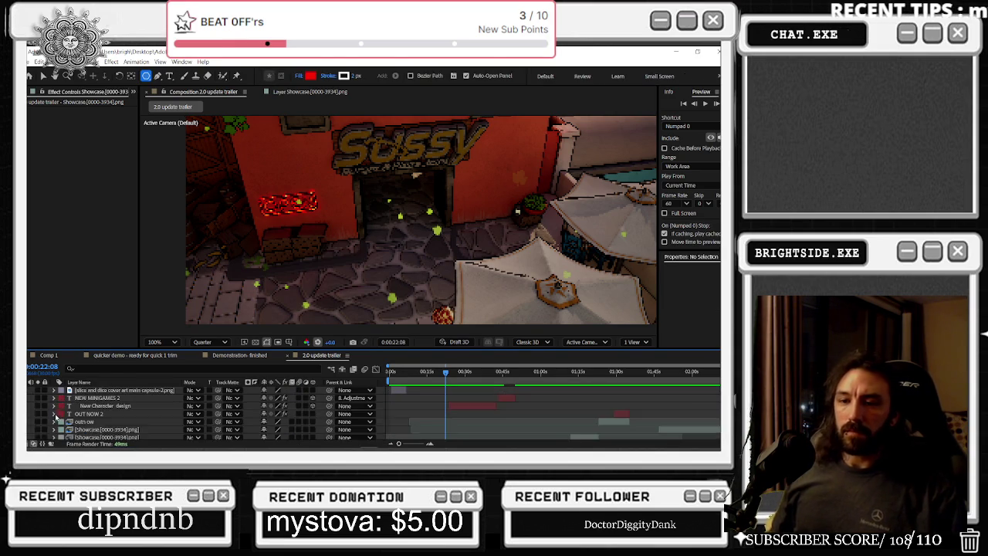
scroll(58, 407, "down", 3)
scroll(61, 411, "down", 2)
scroll(57, 403, "up", 3)
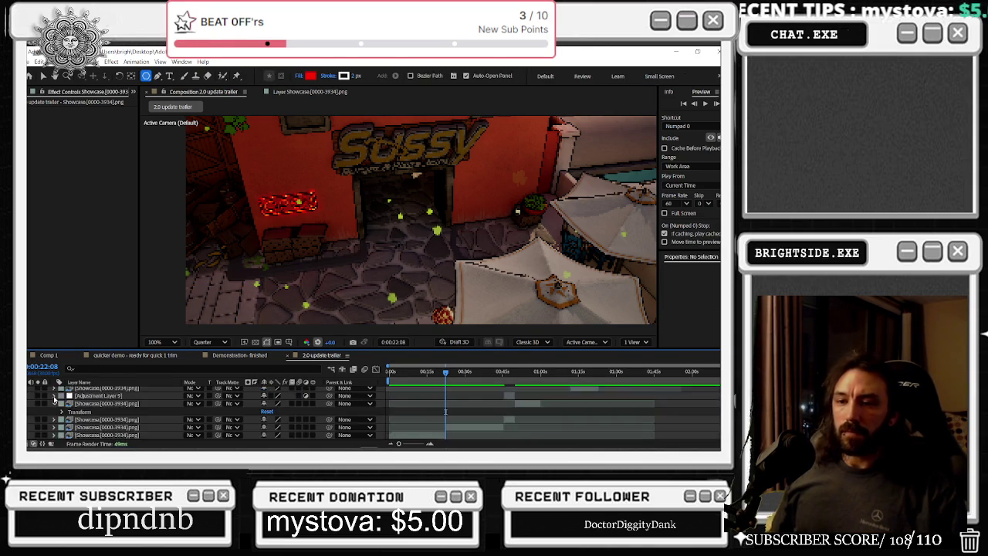
scroll(54, 413, "up", 2)
left_click(57, 427)
scroll(106, 423, "down", 2)
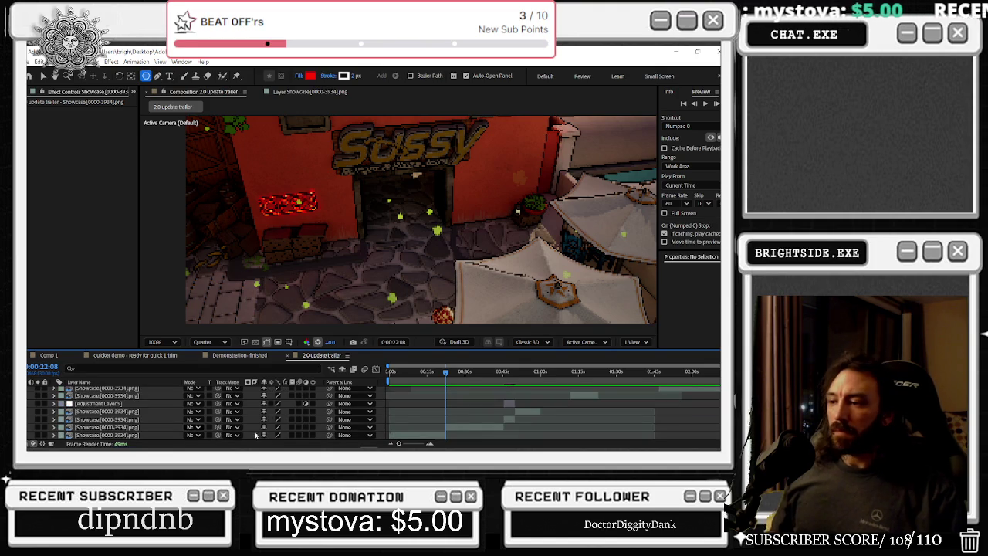
mouse_move(446, 376)
left_mouse_down()
mouse_move(428, 373)
mouse_move(445, 373)
left_mouse_up()
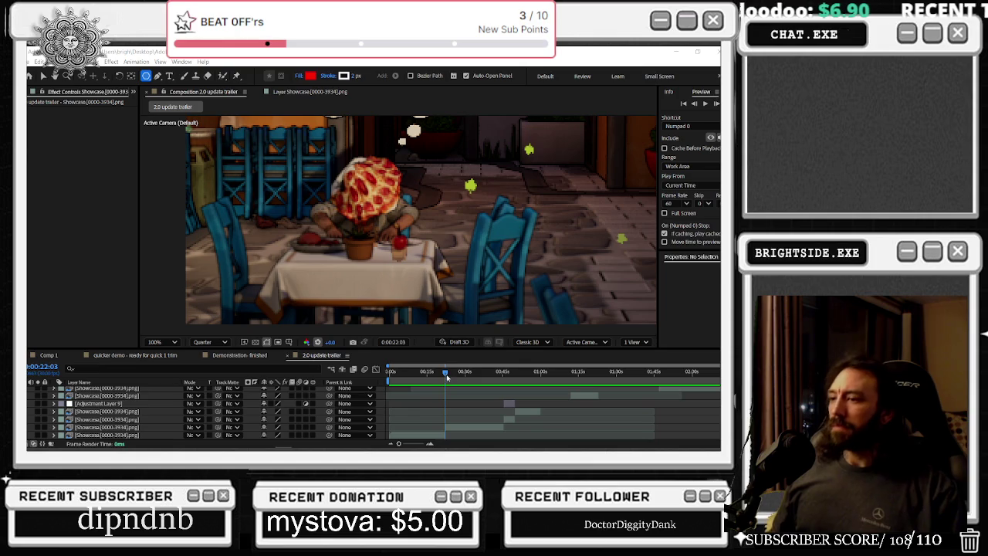
mouse_move(446, 376)
left_mouse_down()
mouse_move(470, 372)
mouse_move(585, 397)
mouse_move(394, 400)
mouse_move(436, 400)
left_mouse_up()
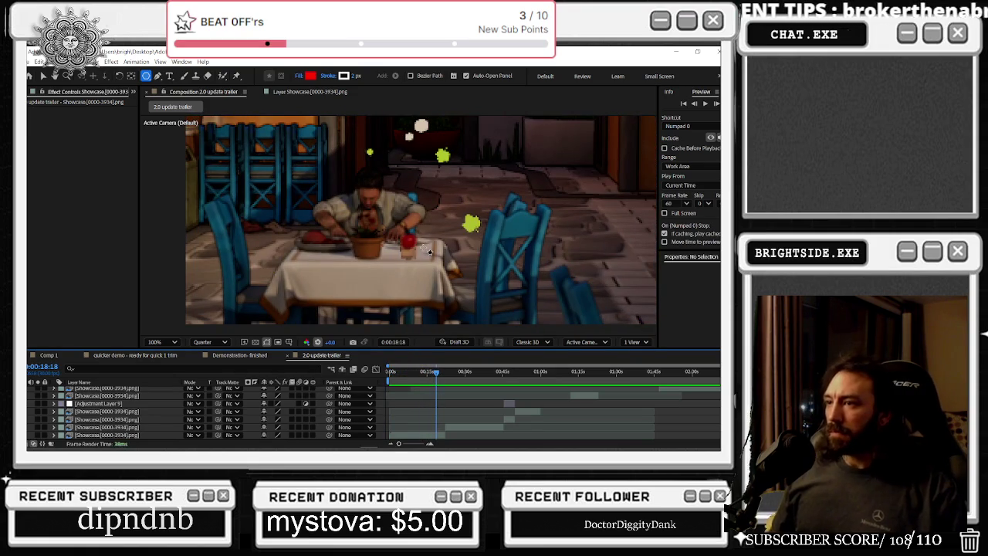
scroll(422, 222, "down", 2)
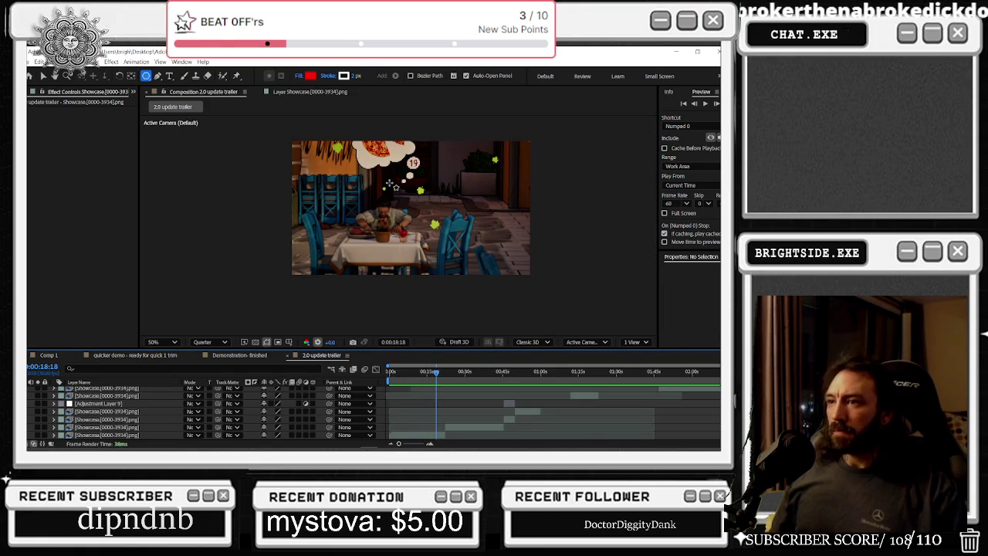
left_click(42, 76)
left_click_drag(436, 371, 509, 365)
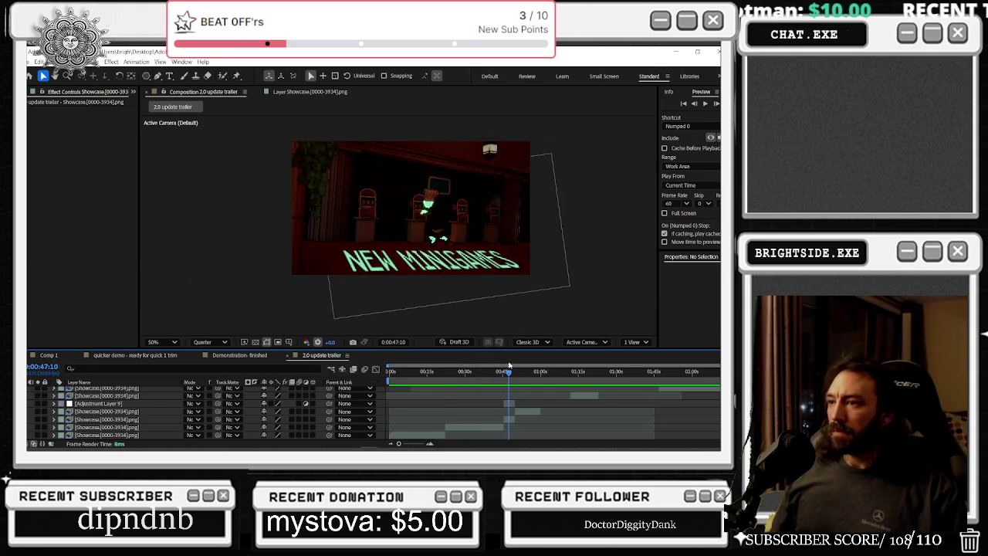
left_click_drag(508, 365, 516, 373)
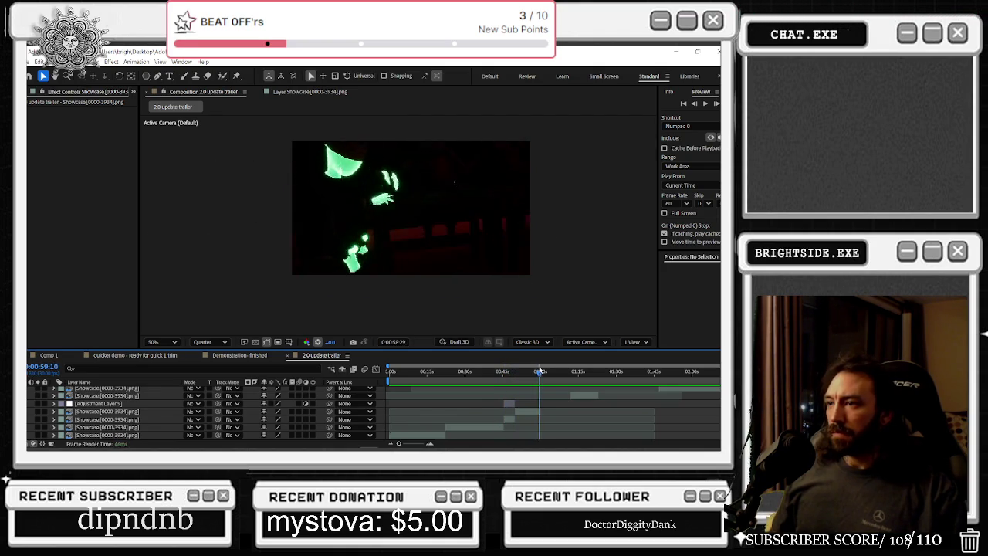
left_click_drag(596, 372, 587, 379)
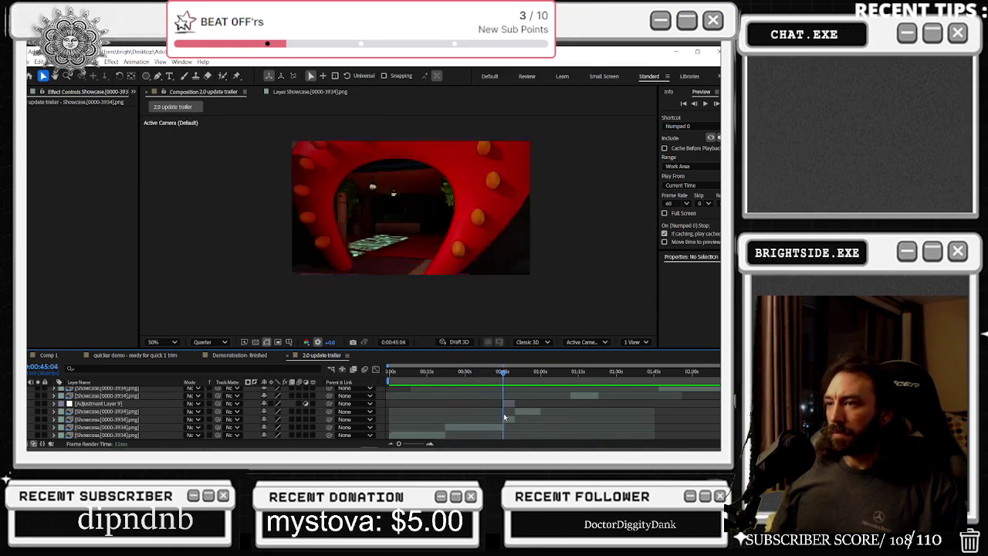
left_click_drag(504, 417, 518, 417)
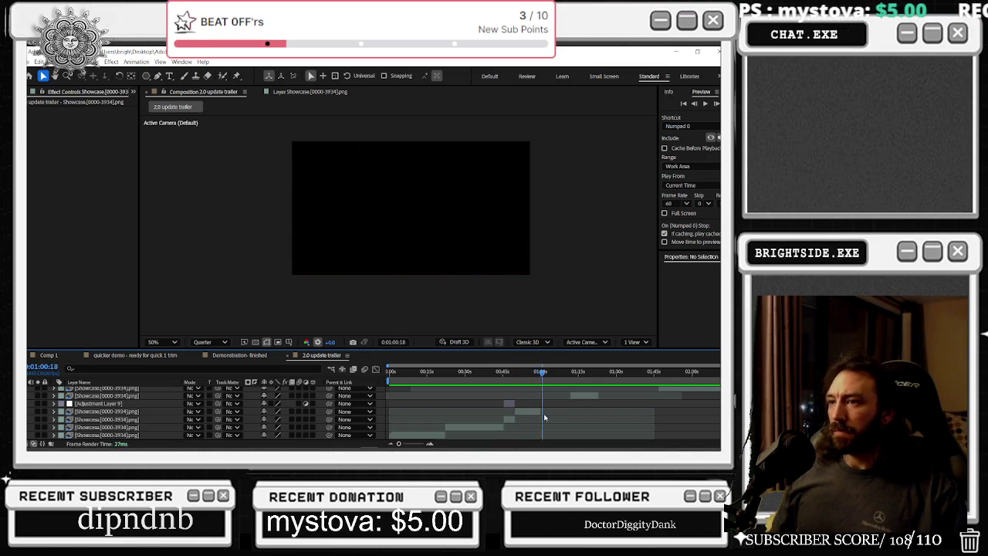
mouse_move(551, 417)
left_mouse_down()
mouse_move(566, 401)
mouse_move(572, 415)
mouse_move(432, 424)
left_mouse_up()
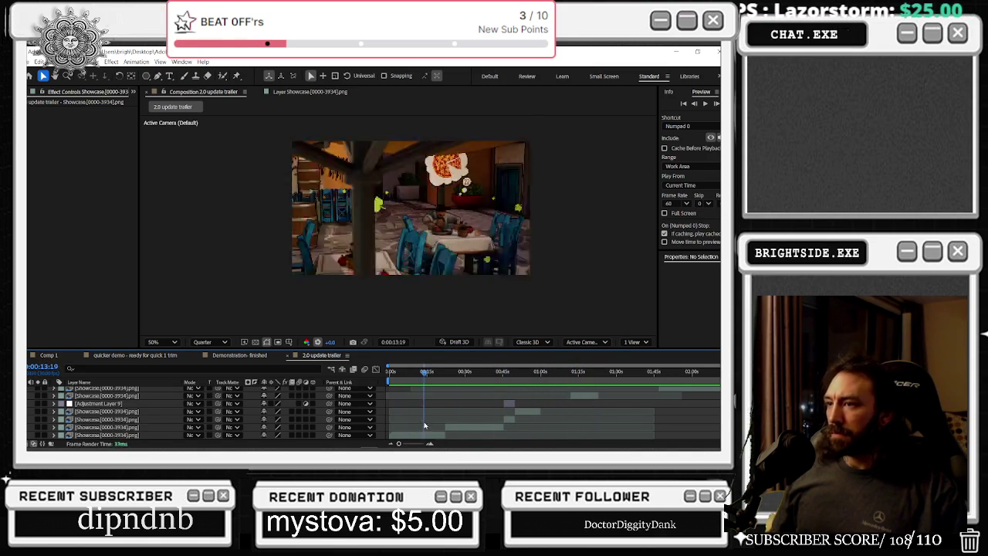
left_click_drag(432, 424, 444, 420)
- Move the NEW MINIGAMES 2 and New Character design titles down among the Showcase clips
left_click(495, 428)
scroll(495, 428, "up", 3)
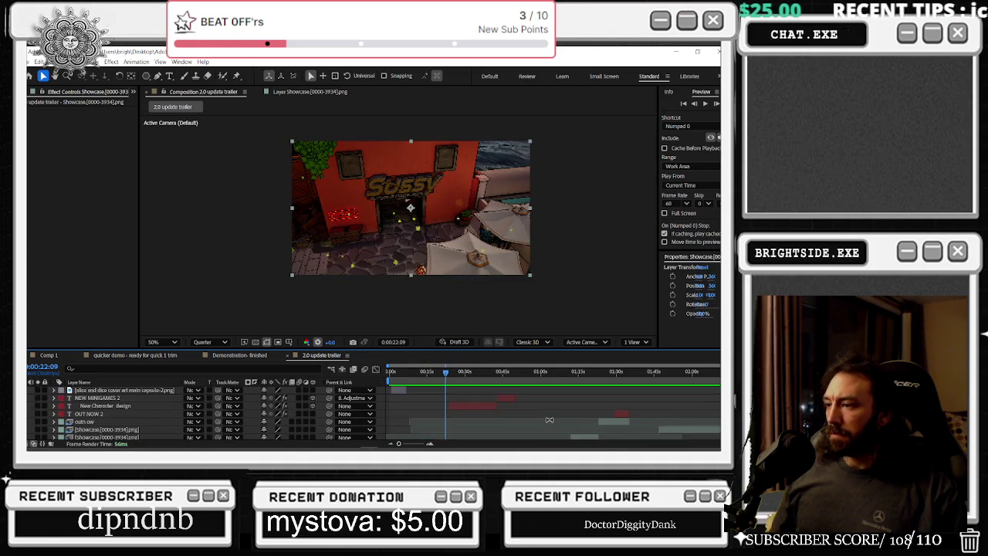
left_click(506, 397)
left_click(483, 406, "shift")
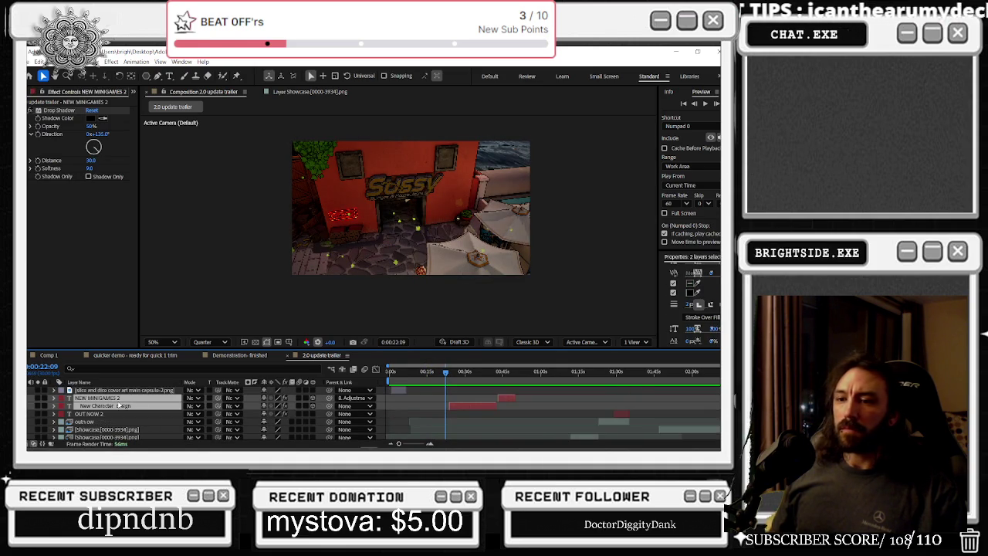
scroll(120, 408, "down", 5)
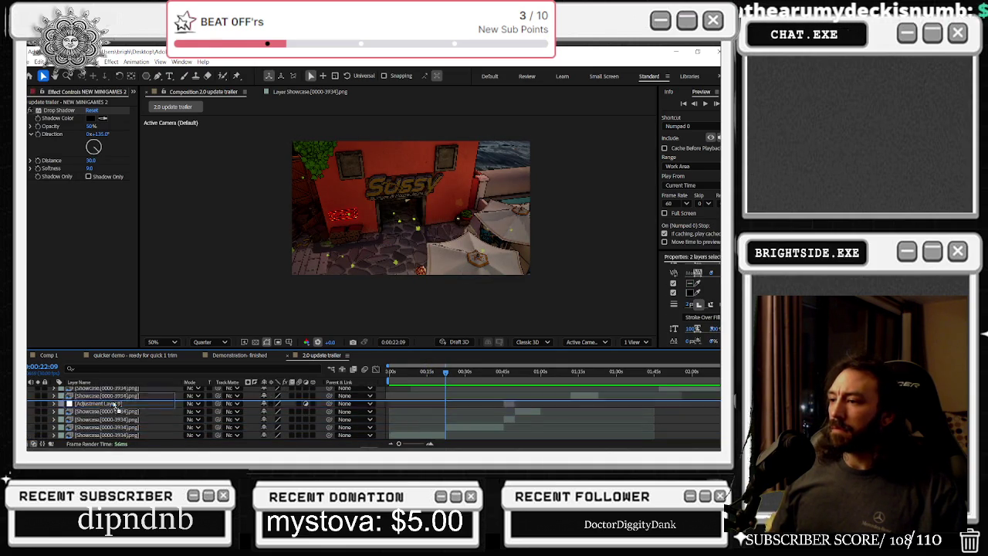
left_click_drag(120, 411, 379, 419)
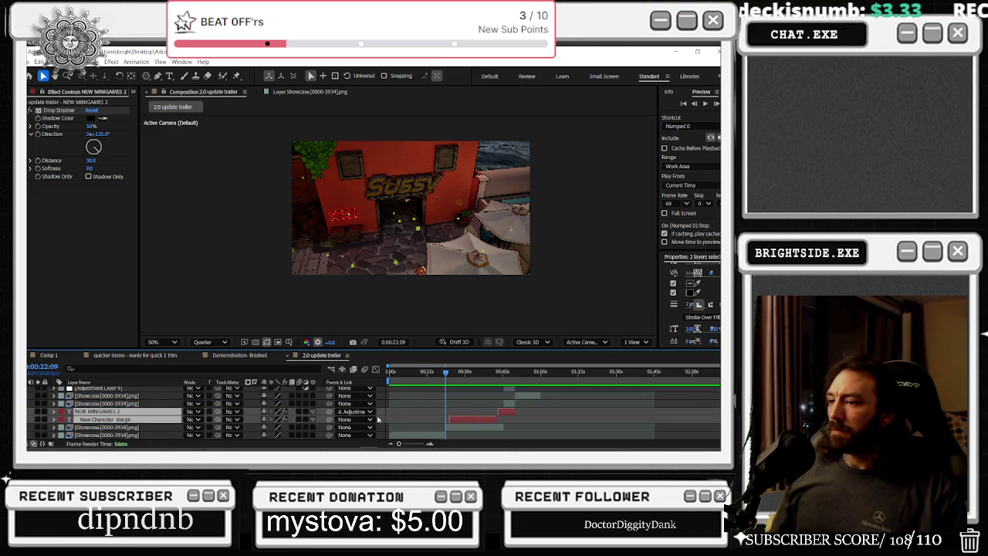
- Start the titles, adjustment layer and clips at 0:00:33:05, then shift them slightly later
scroll(525, 415, "up", 3)
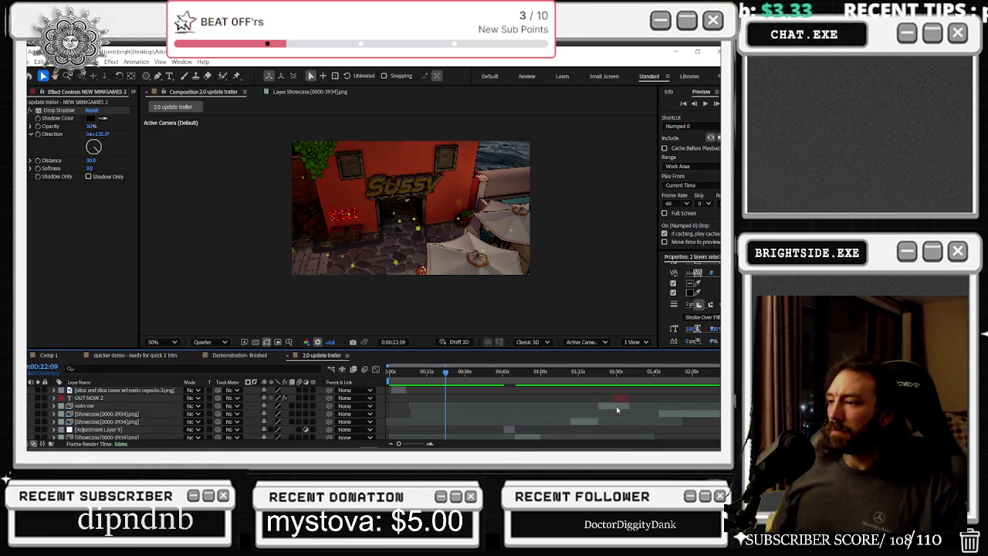
left_click(594, 422)
scroll(550, 417, "down", 3)
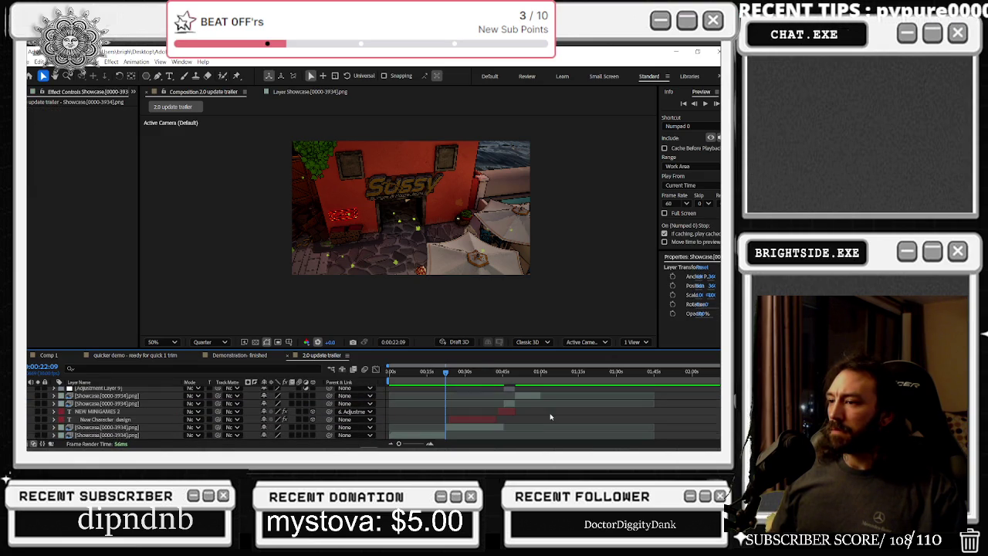
scroll(484, 429, "up", 3)
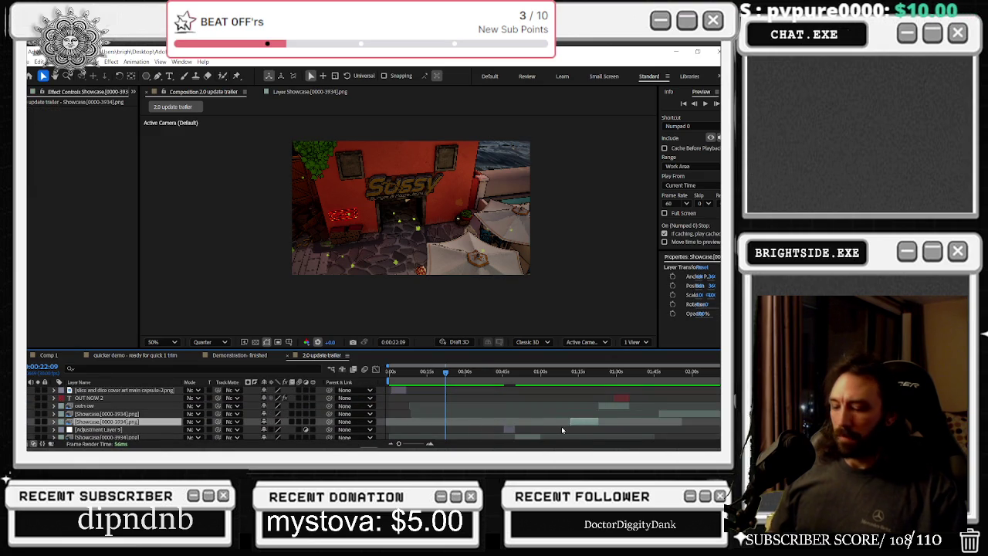
scroll(561, 430, "down", 2)
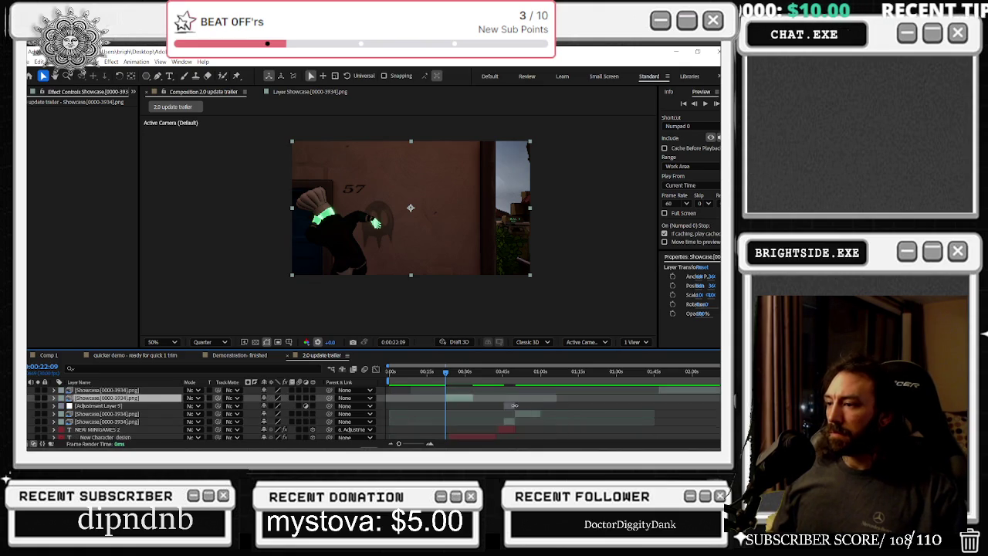
left_click(490, 432)
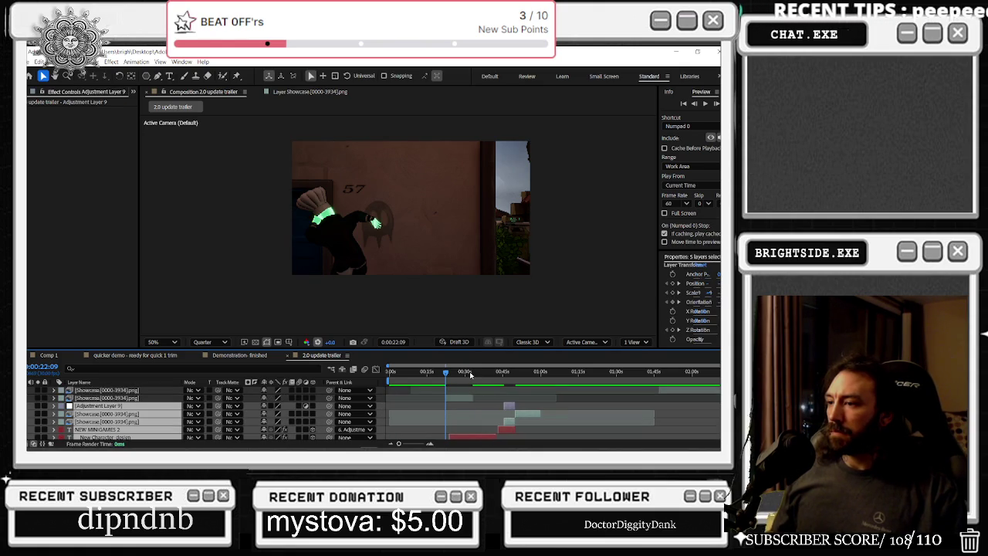
left_click_drag(470, 373, 473, 373)
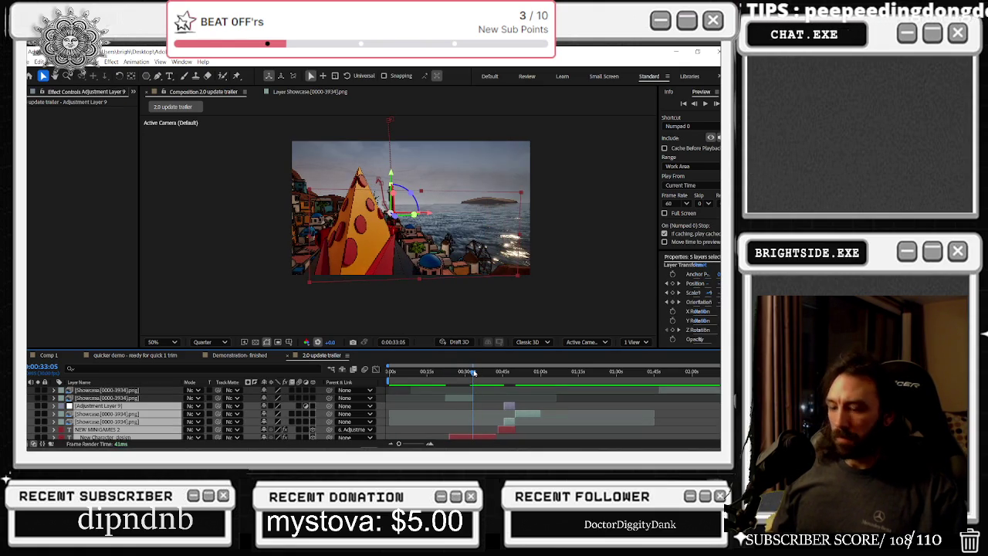
key("bracketleft")
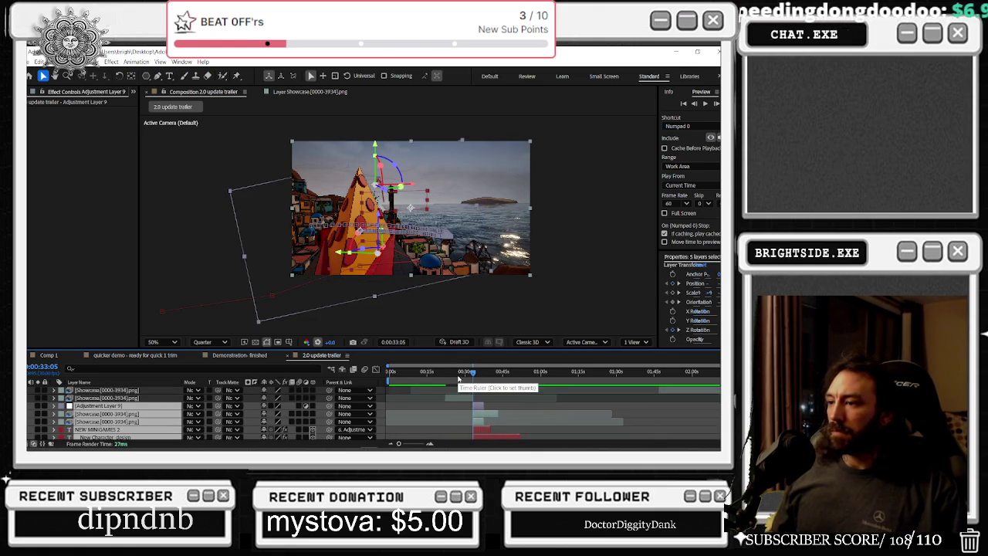
left_click_drag(484, 420, 520, 421)
left_click_drag(466, 438, 492, 434)
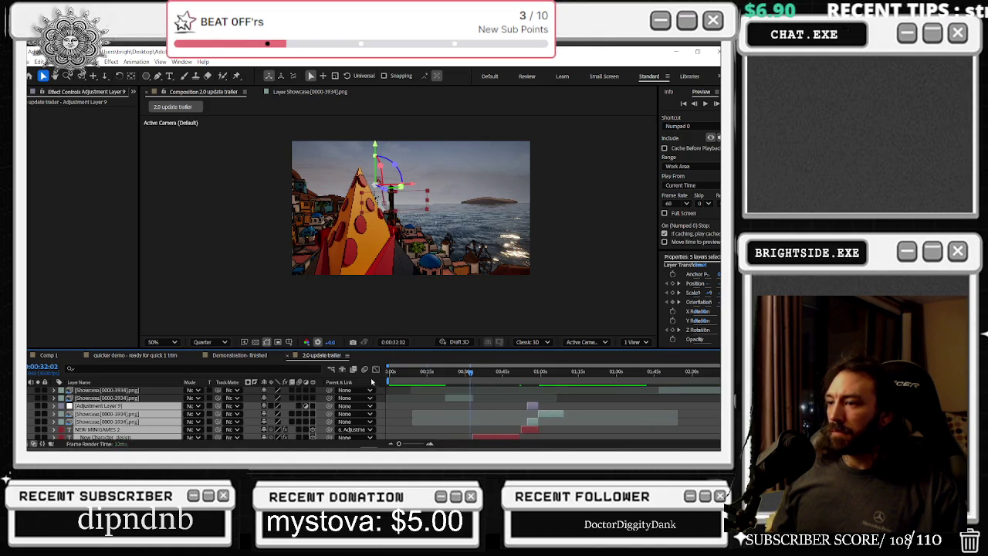
key("Home")
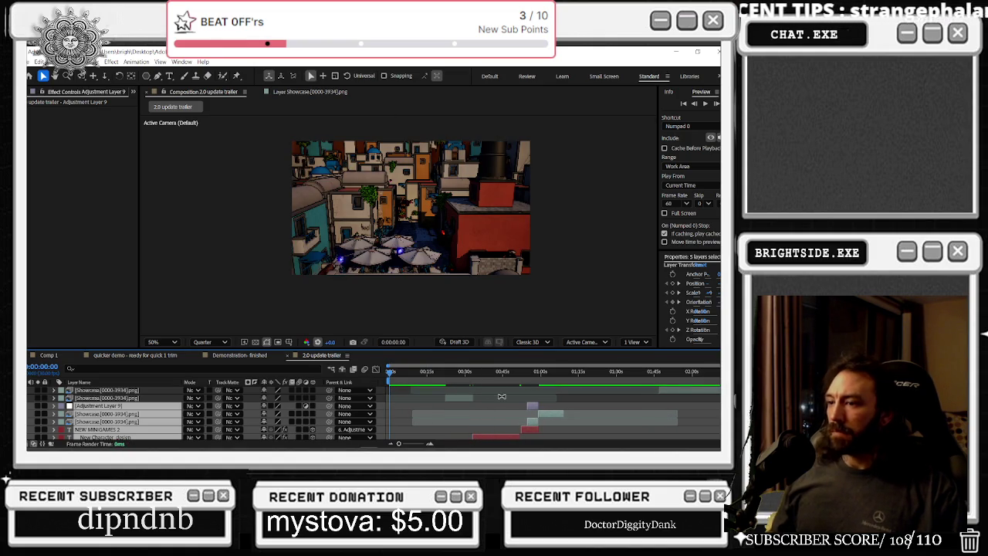
mouse_move(421, 373)
left_mouse_down()
mouse_move(461, 373)
mouse_move(445, 382)
left_mouse_up()
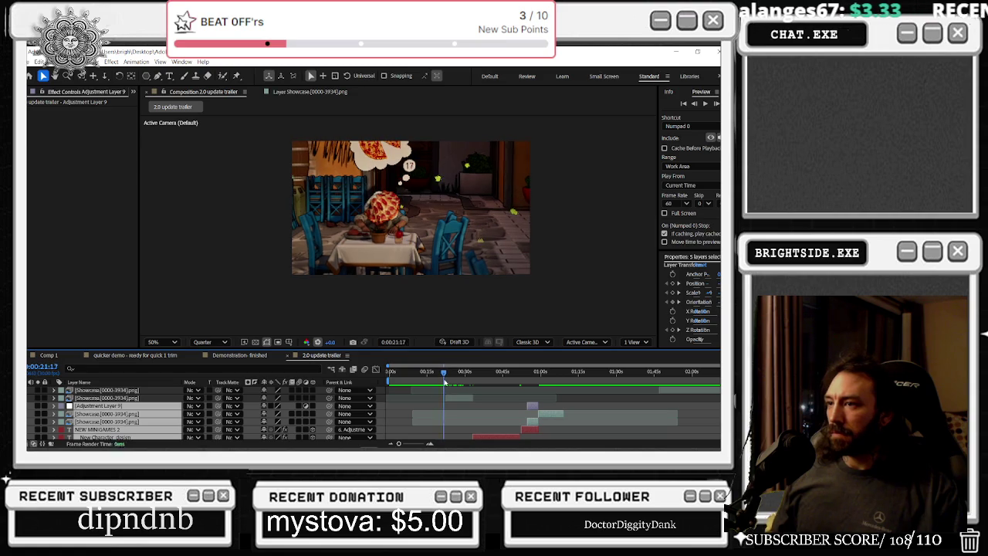
scroll(441, 418, "down", 2)
scroll(478, 394, "up", 5)
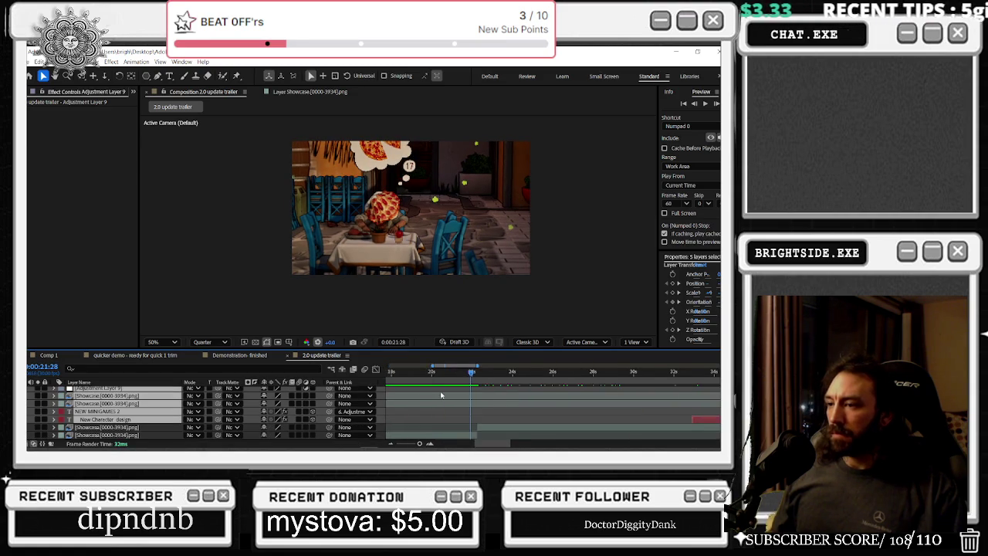
scroll(525, 386, "up", 2)
left_click_drag(511, 372, 512, 372)
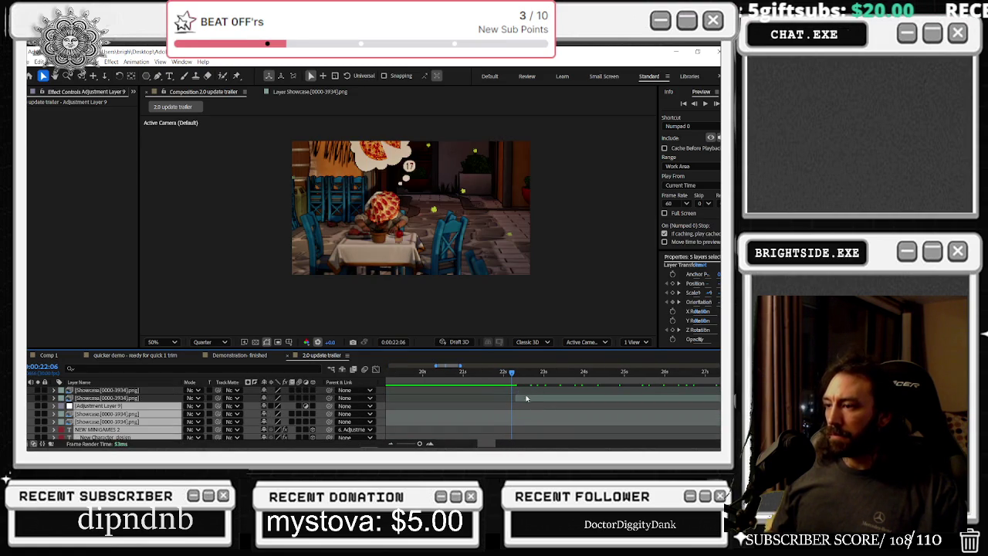
left_click(523, 399)
scroll(519, 400, "down", 2)
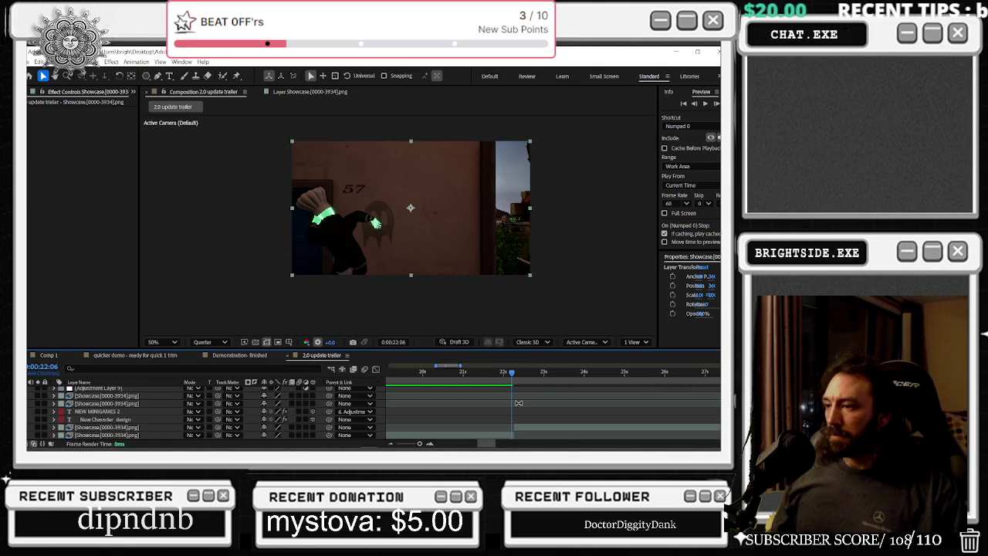
left_click(515, 433)
left_click(514, 428)
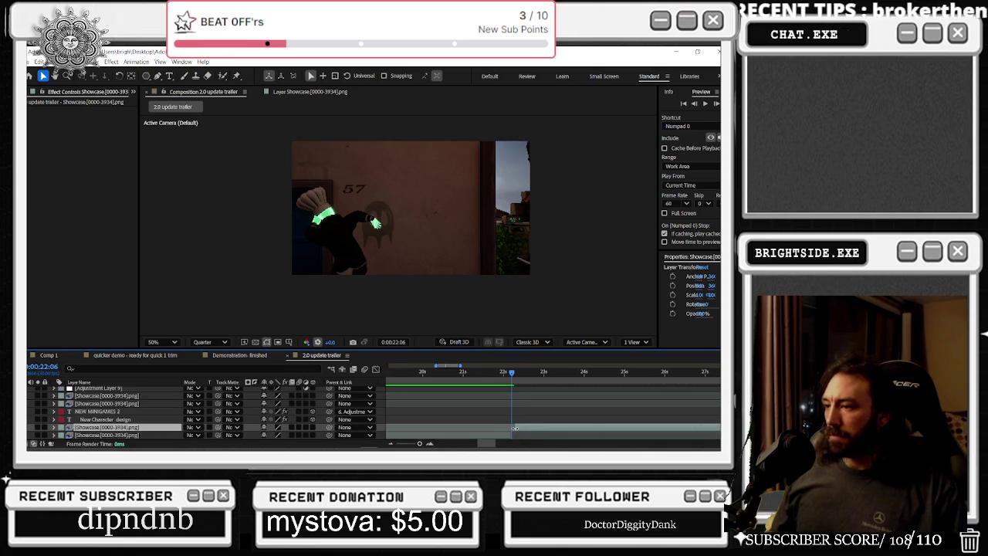
key("space")
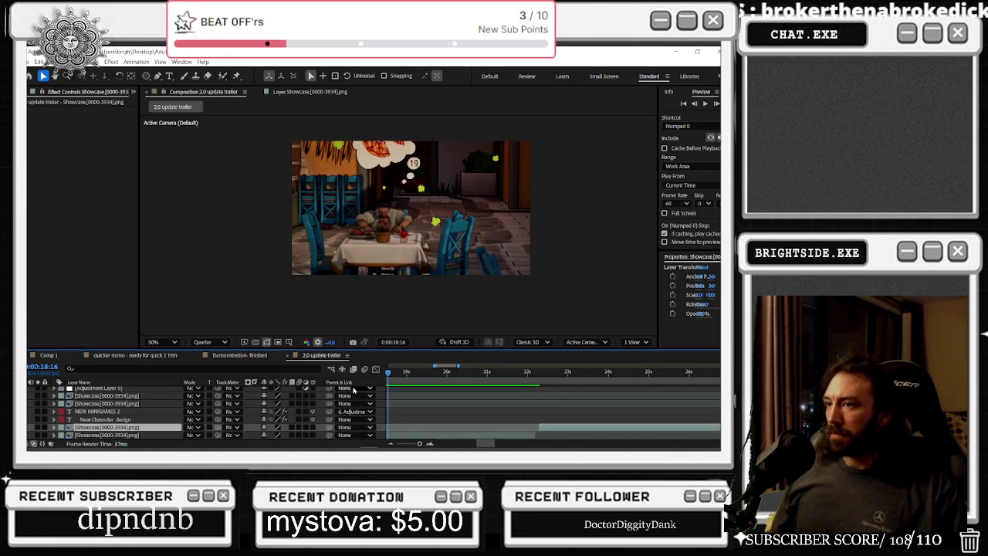
left_click_drag(539, 373, 538, 377)
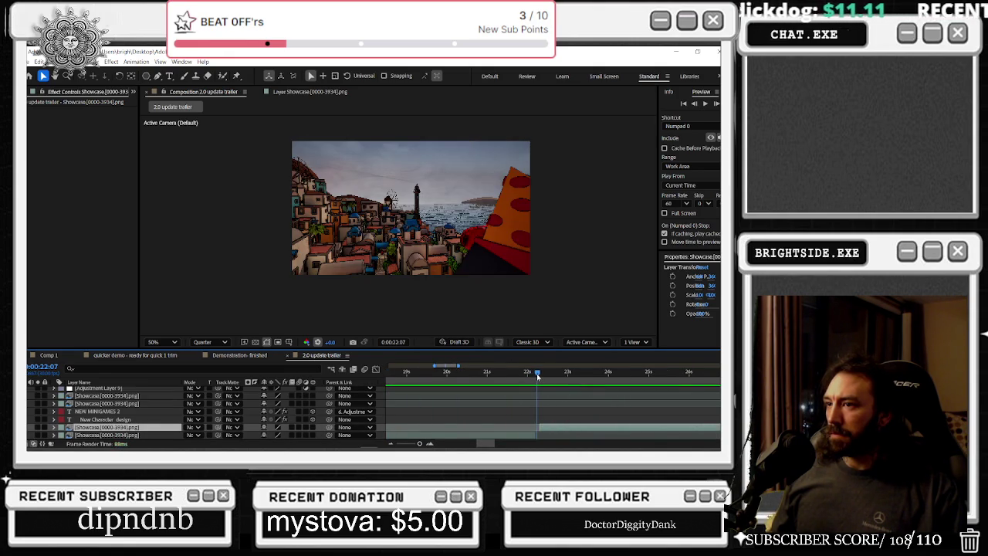
scroll(540, 387, "up", 2)
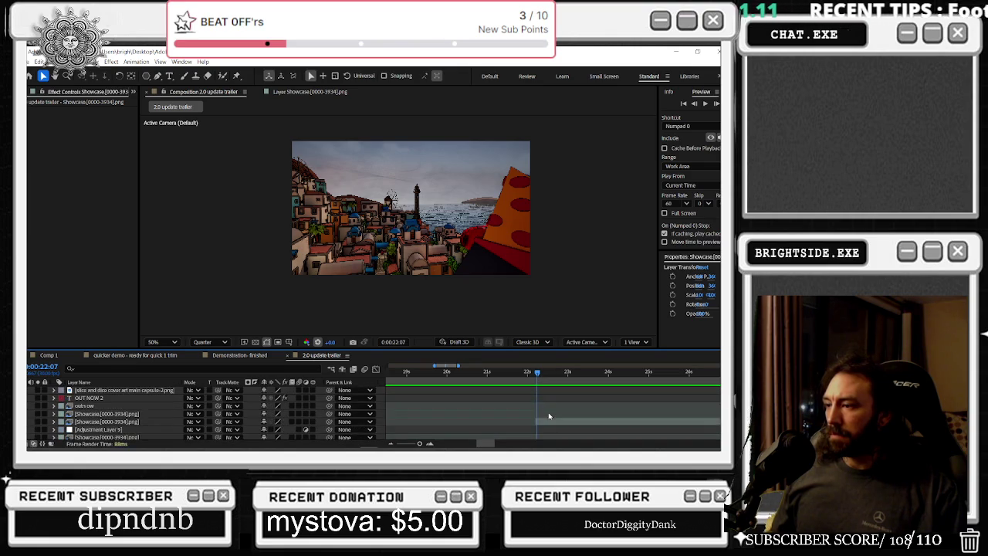
left_click(546, 423)
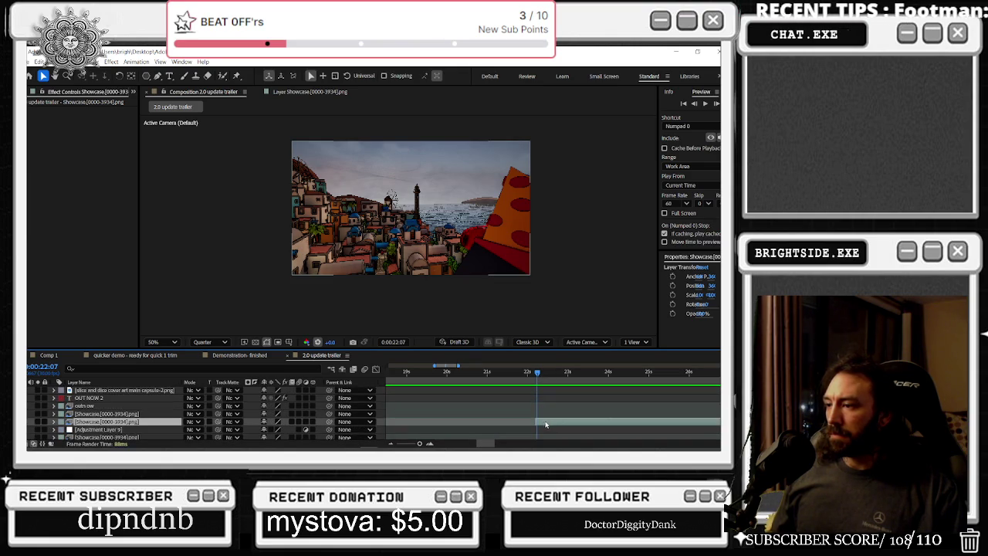
left_click(530, 373)
left_click_drag(532, 373, 529, 374)
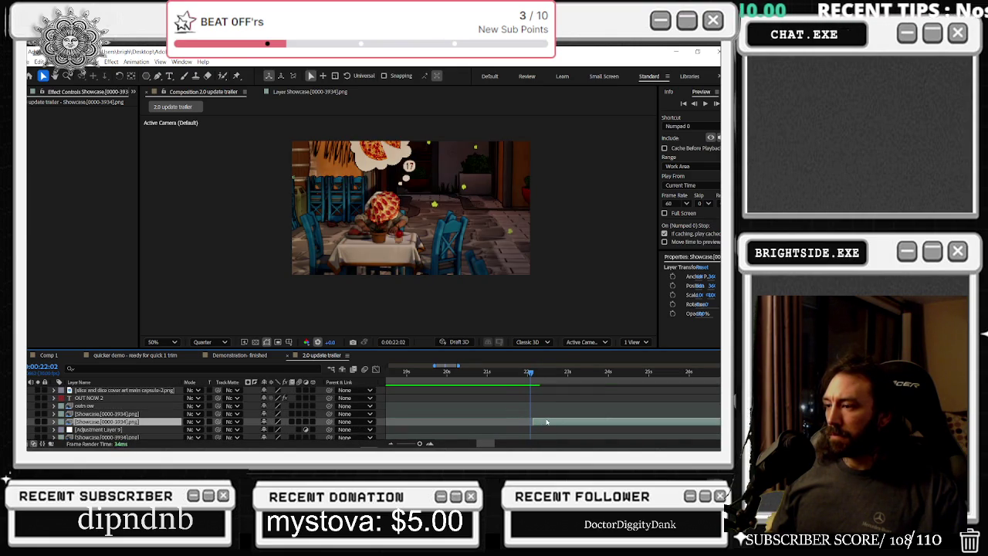
left_click_drag(530, 373, 528, 375)
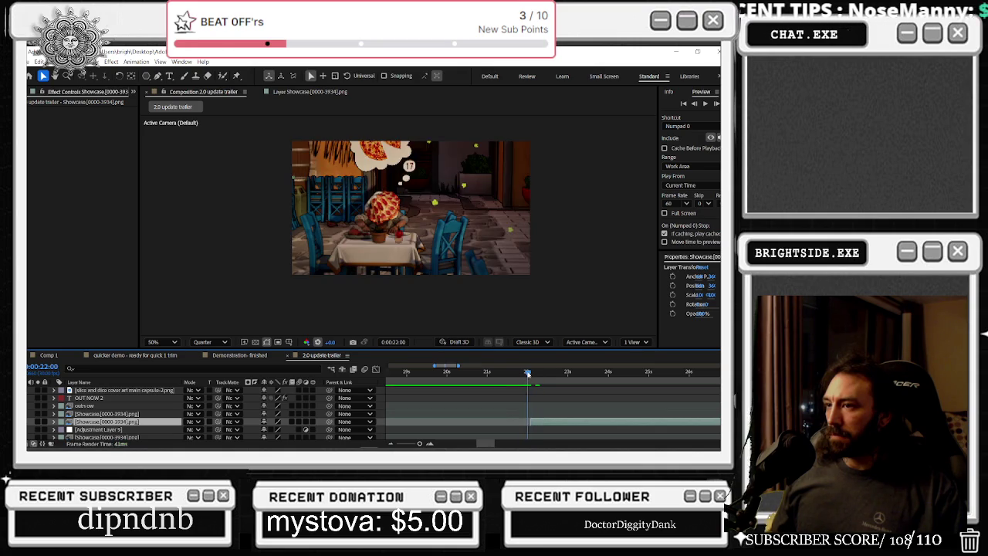
left_click_drag(529, 374, 532, 374)
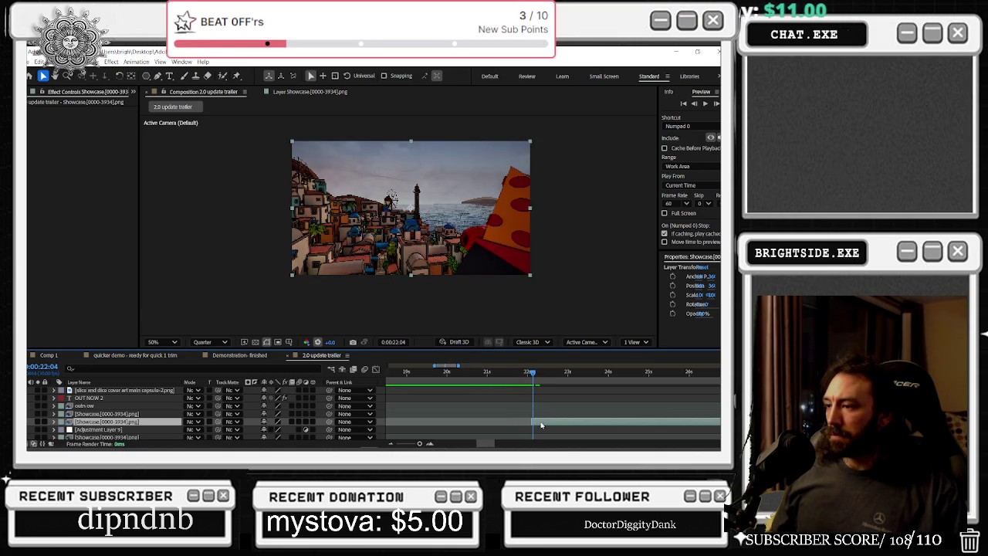
left_click_drag(532, 376, 422, 376)
key(";")
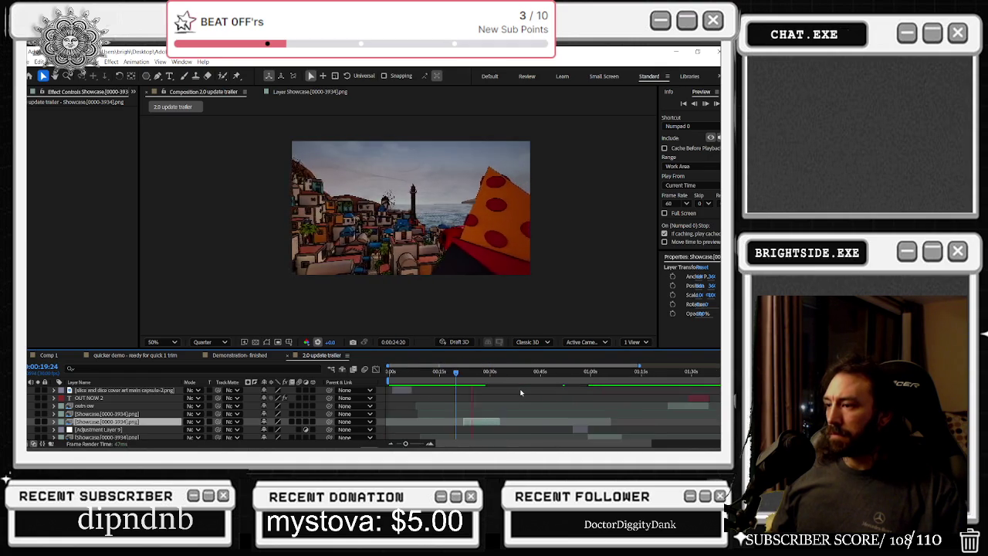
- Move the New Character design title earlier, to around 22 seconds
key("minus")
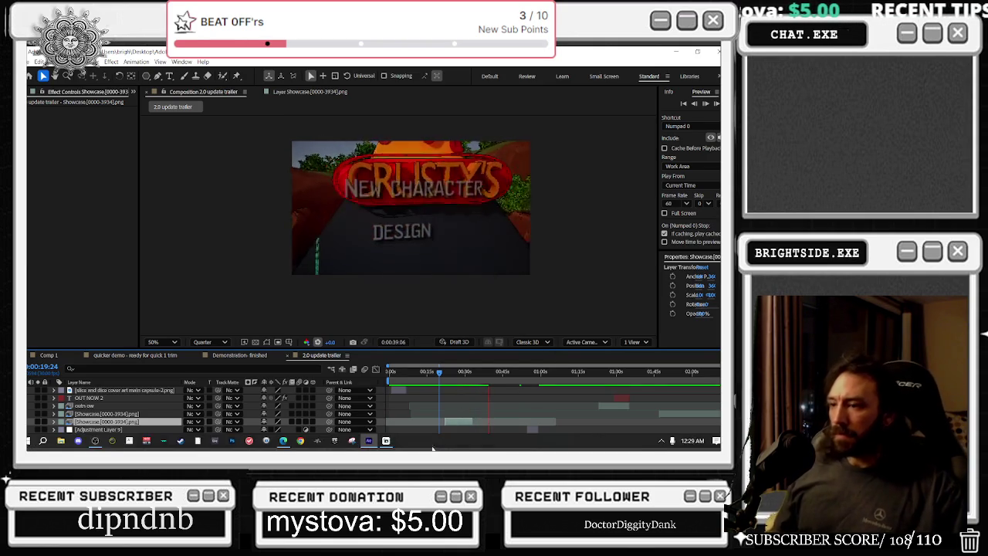
scroll(440, 409, "down", 2)
key("space")
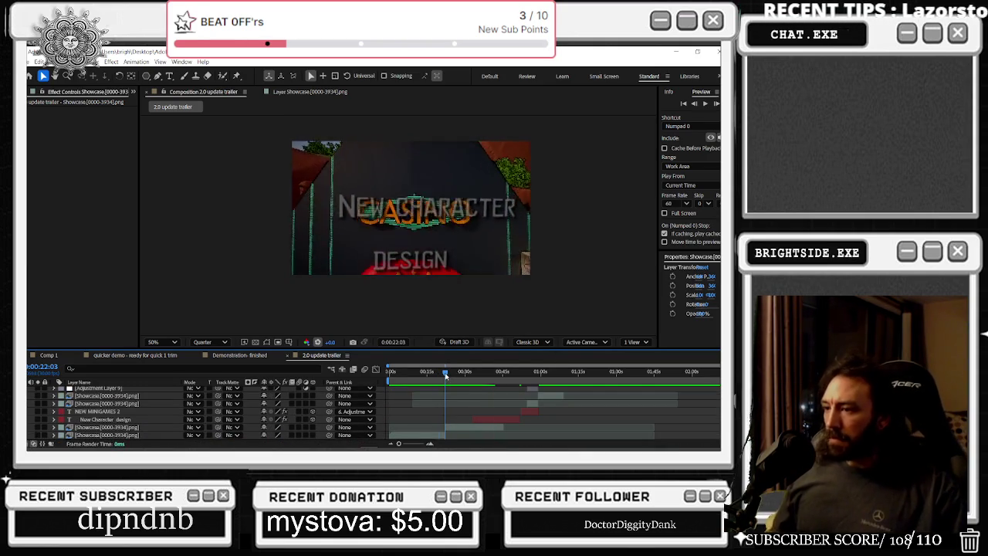
left_click(446, 376)
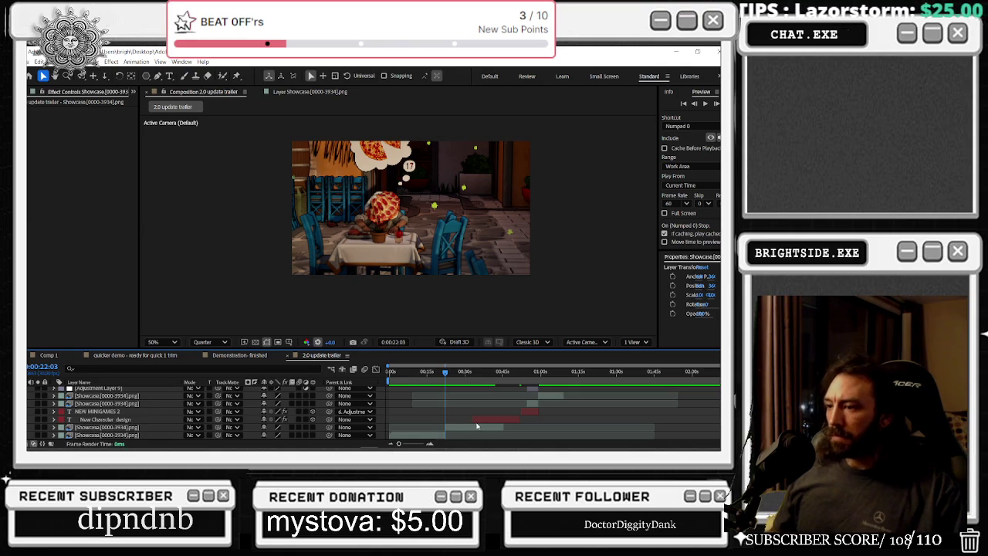
left_click(480, 422)
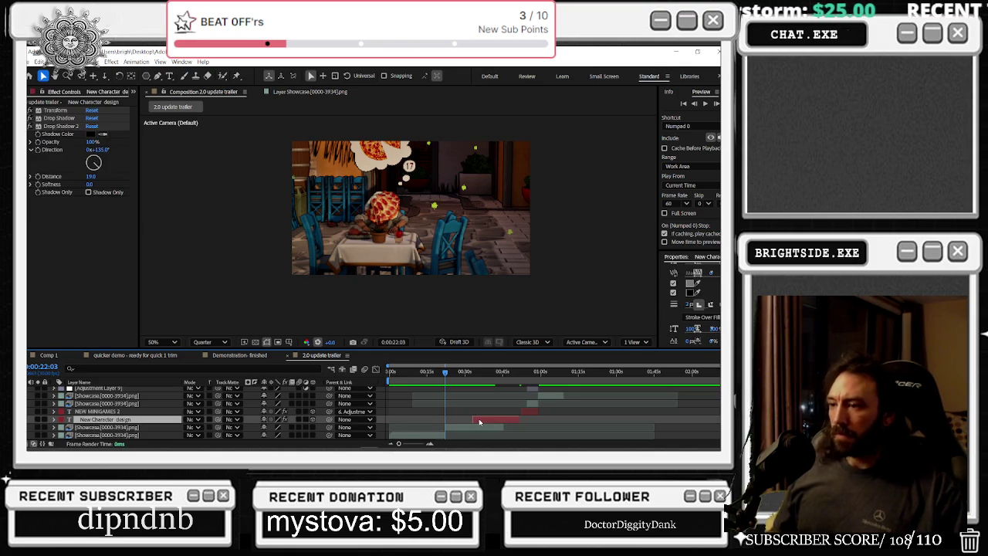
left_click_drag(479, 422, 453, 423)
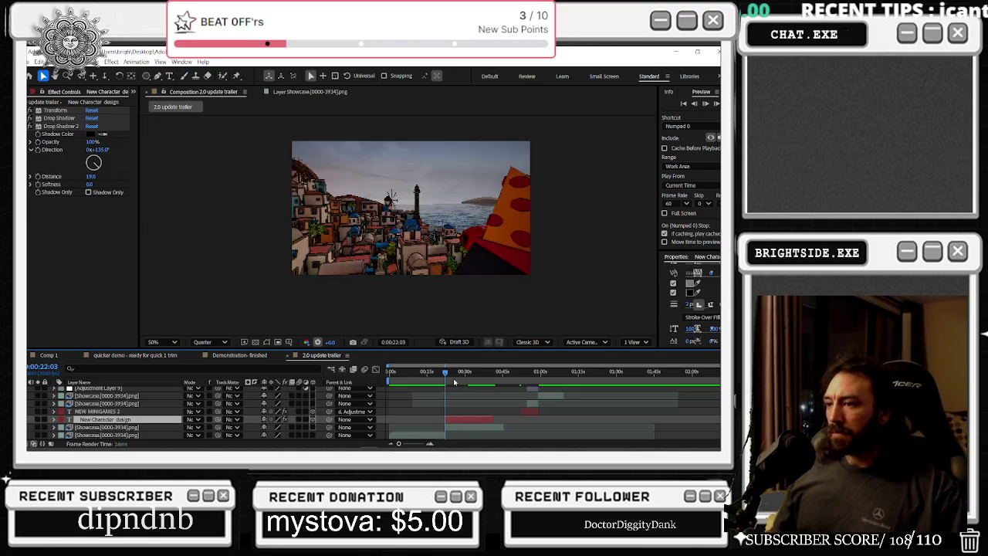
- Nudge six selected layers slightly later and preview from the pizza town shot
left_click(460, 373)
left_click(479, 380)
left_click_drag(481, 381, 463, 388)
left_click(484, 433)
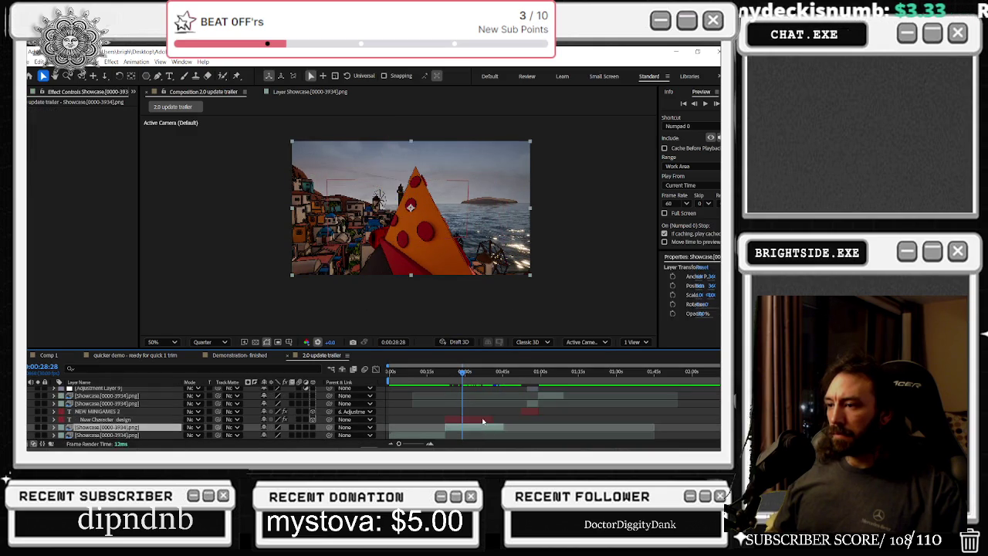
scroll(521, 411, "up", 1)
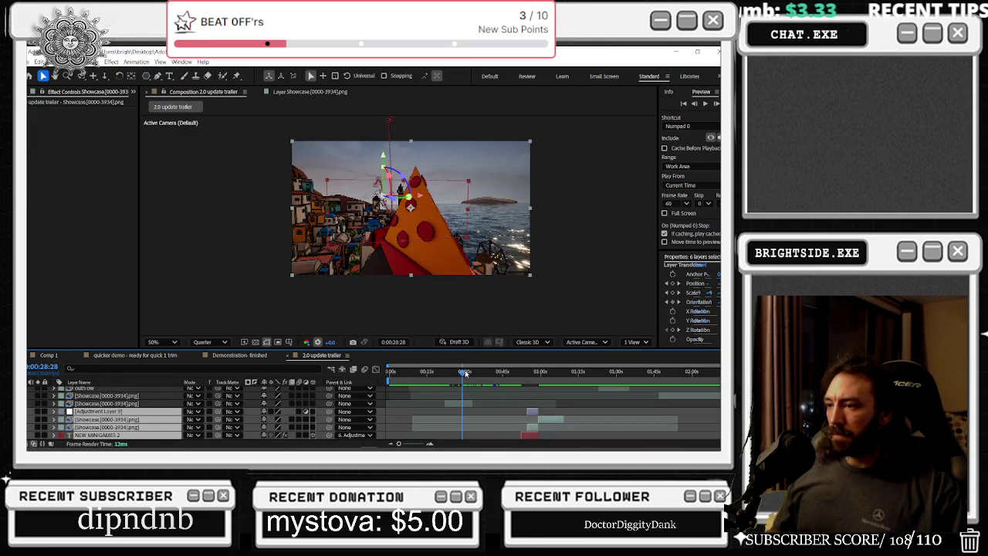
left_click_drag(466, 374, 472, 374)
scroll(489, 424, "down", 3)
left_click_drag(490, 424, 492, 426)
key("space")
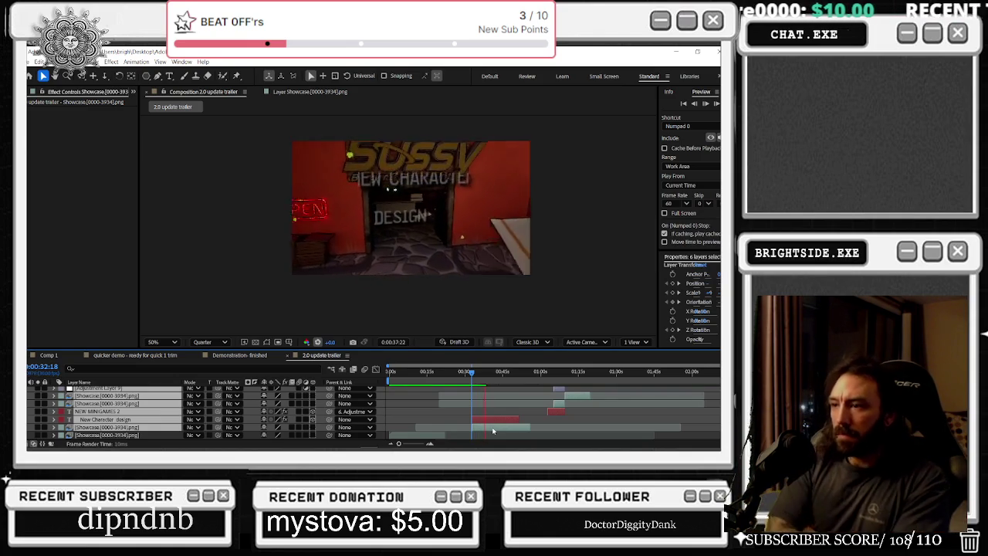
- Shift the New Character design title slightly later and preview from about 25 seconds
scroll(493, 431, "up", 5)
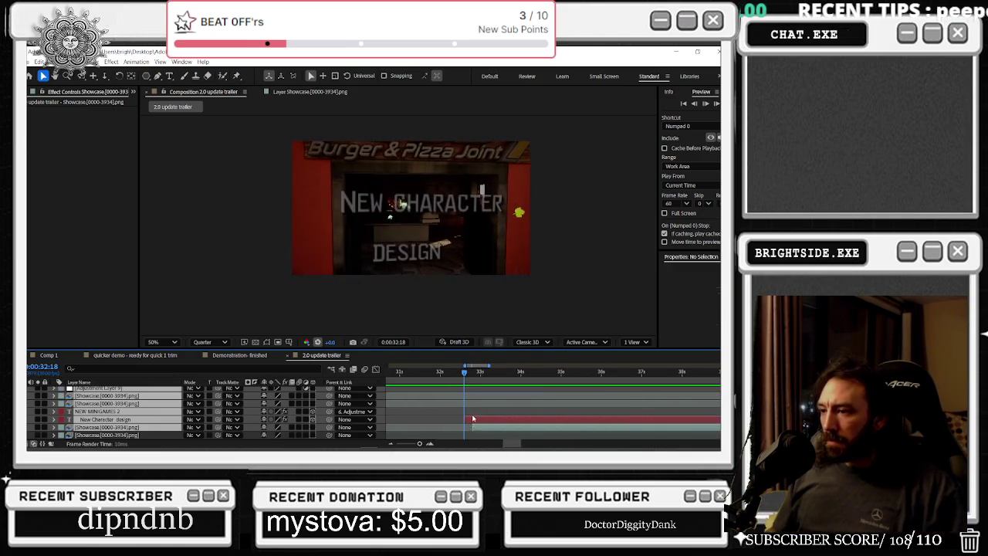
left_click(481, 421)
left_click(440, 372)
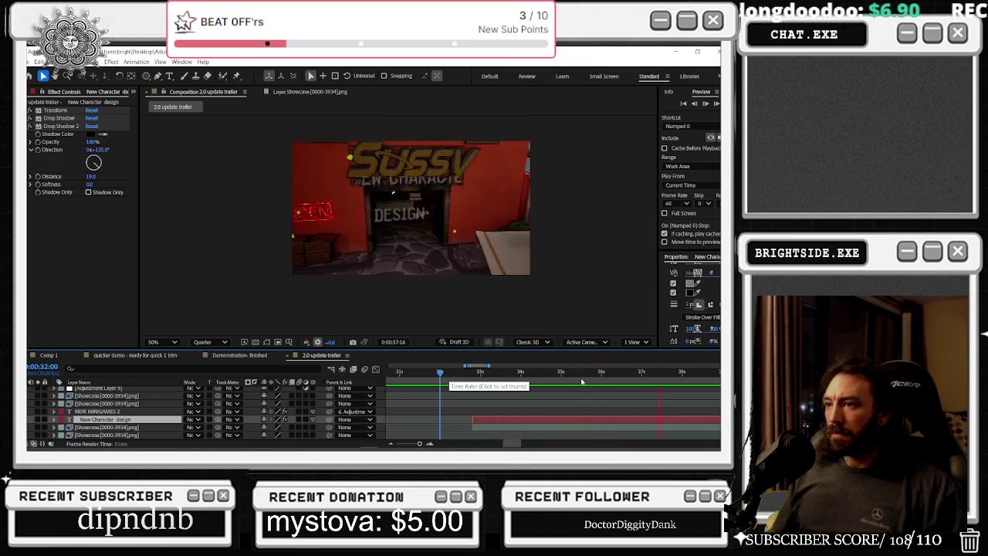
key("space")
key("minus")
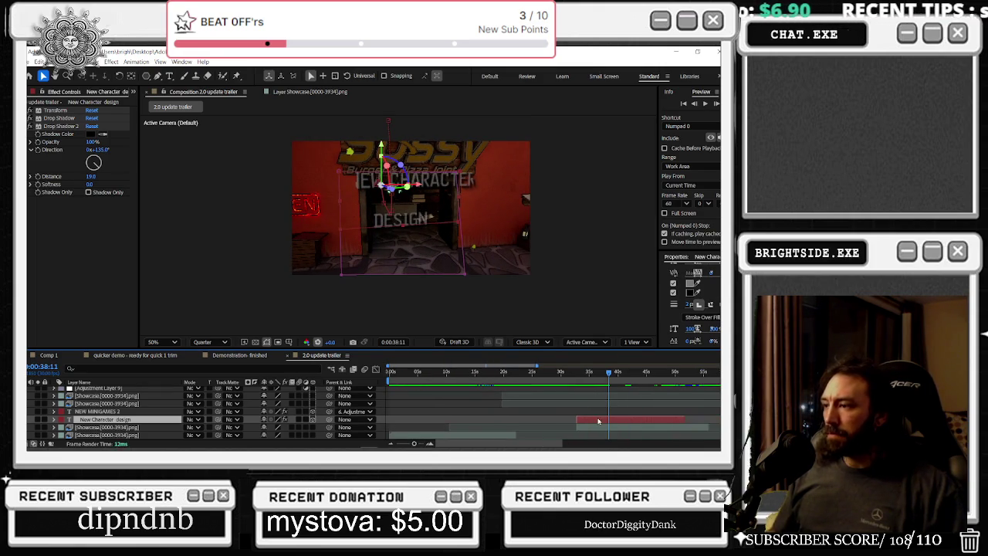
left_click_drag(608, 420, 610, 420)
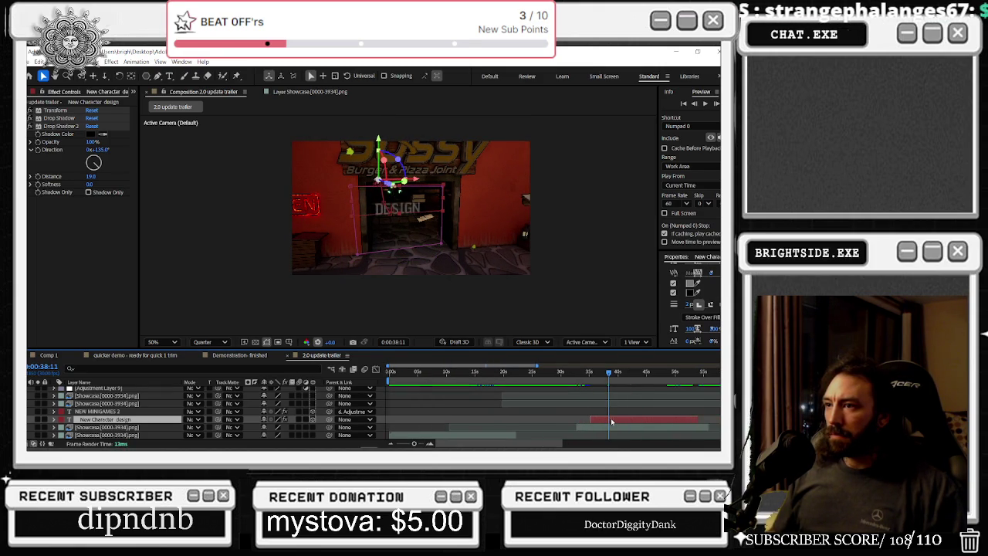
left_click(534, 382)
key("space")
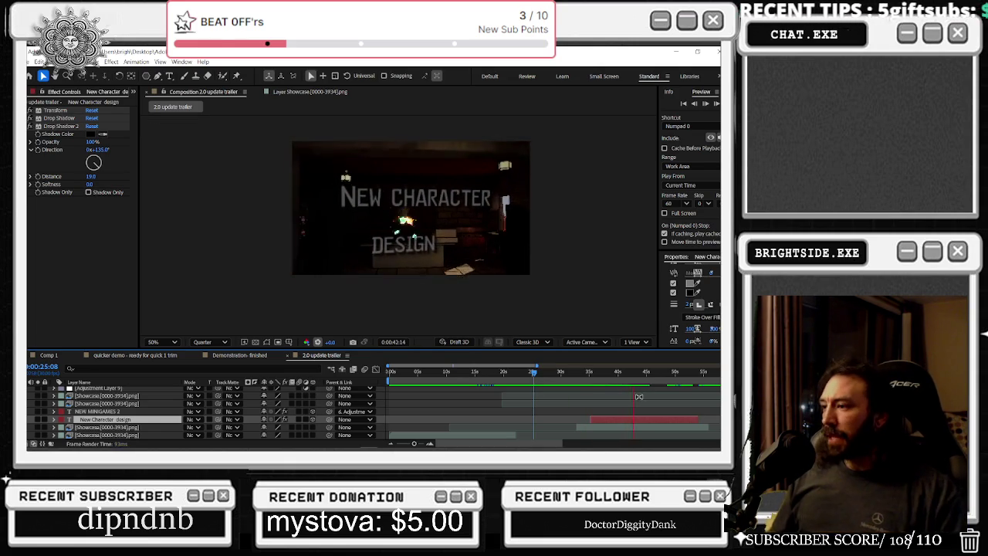
key("space")
- Snap the New Character design title to an earlier cut, then undo three stray edits
scroll(613, 402, "right", 1)
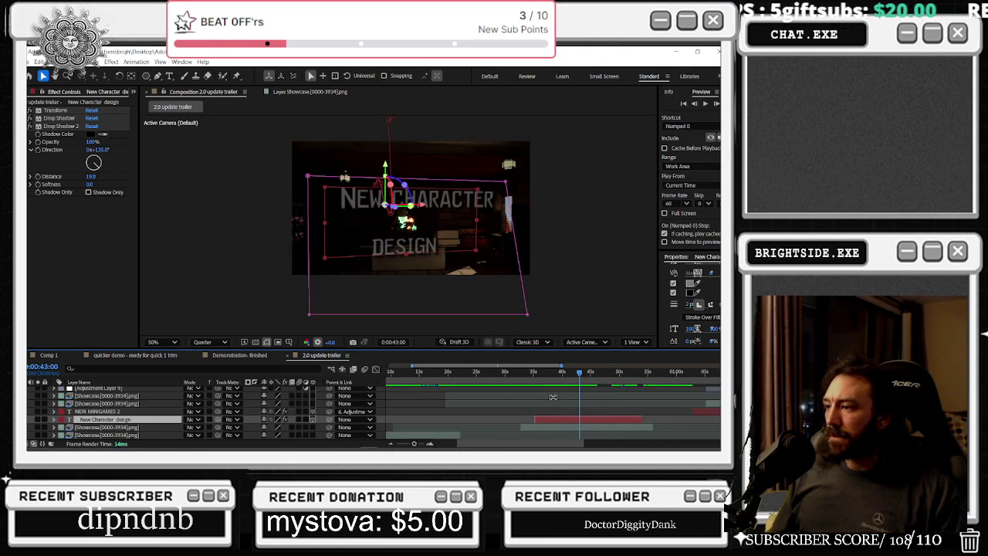
left_click_drag(634, 423, 639, 423)
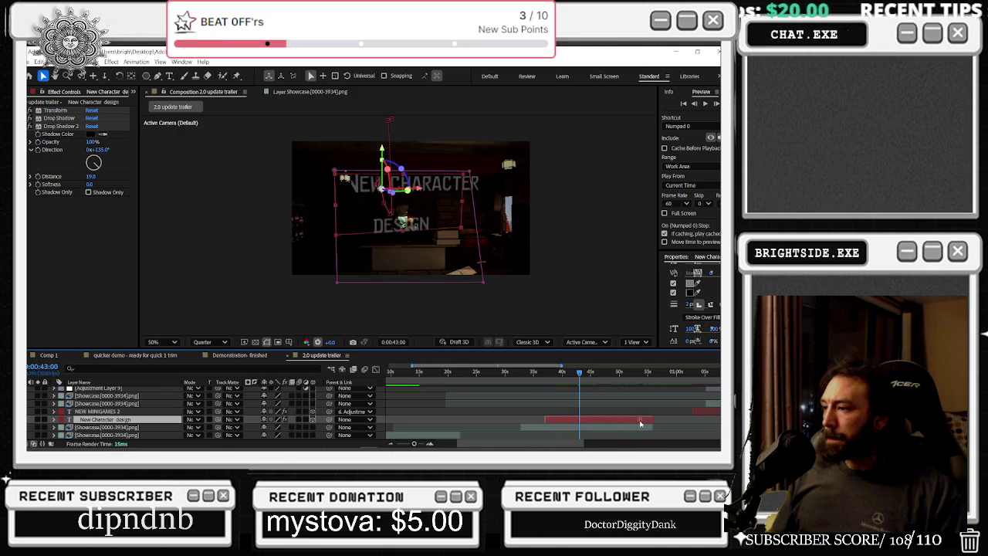
key("space")
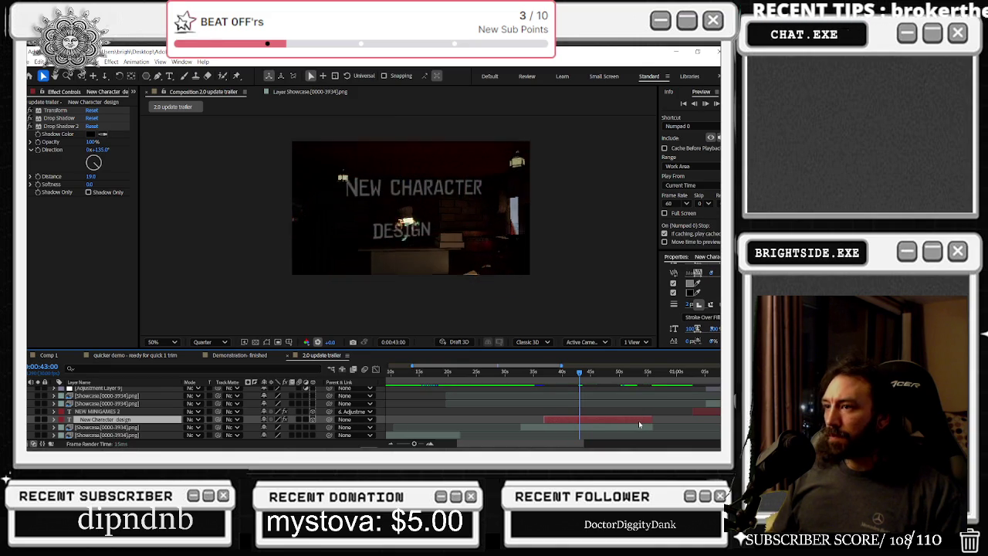
left_click_drag(610, 417, 595, 429)
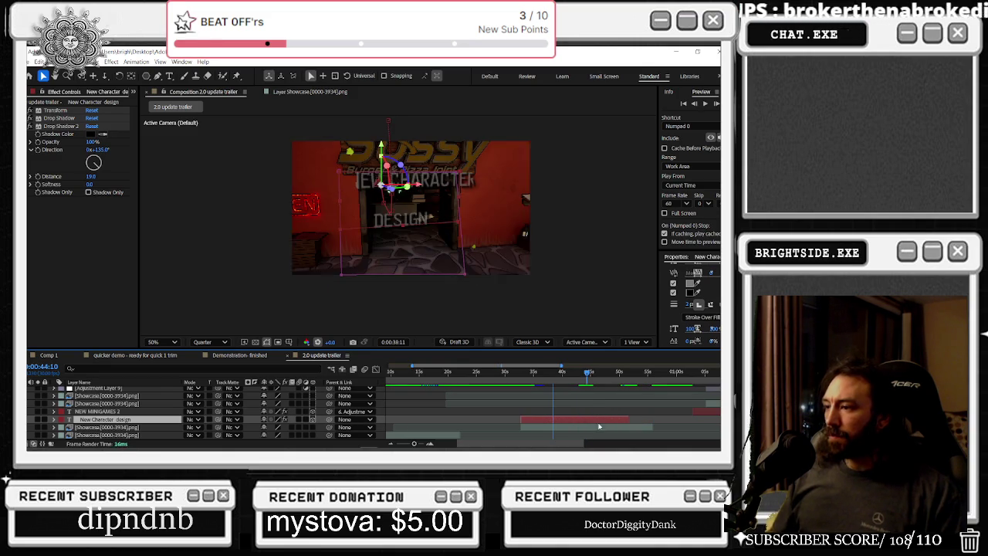
left_click(596, 429)
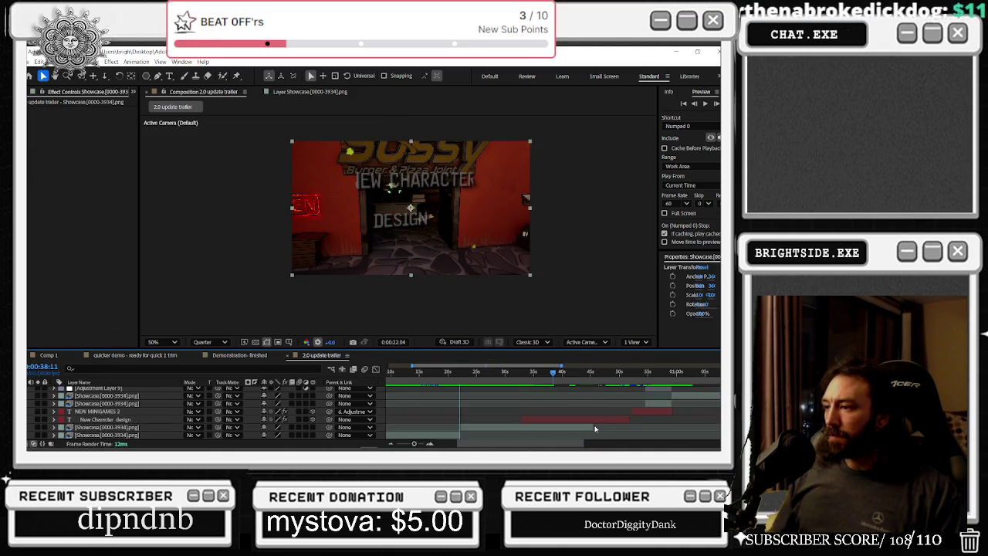
key("o")
key("ctrl+z")
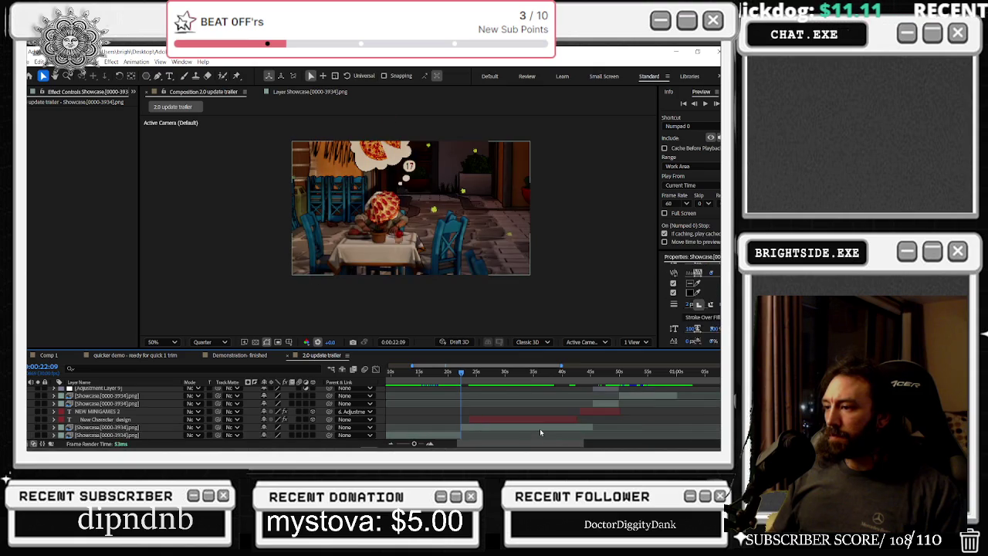
key("ctrl+z")
key("ctrl+z")
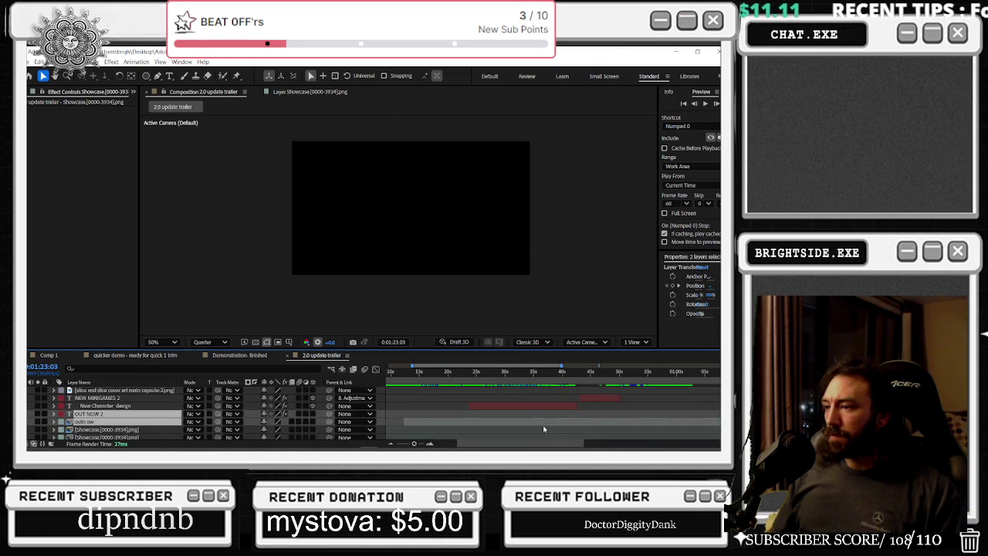
- Zoom the timeline out and undo two accidental layer changes via Edit > Undo
key("minus")
key("ctrl+z")
key("ctrl+z")
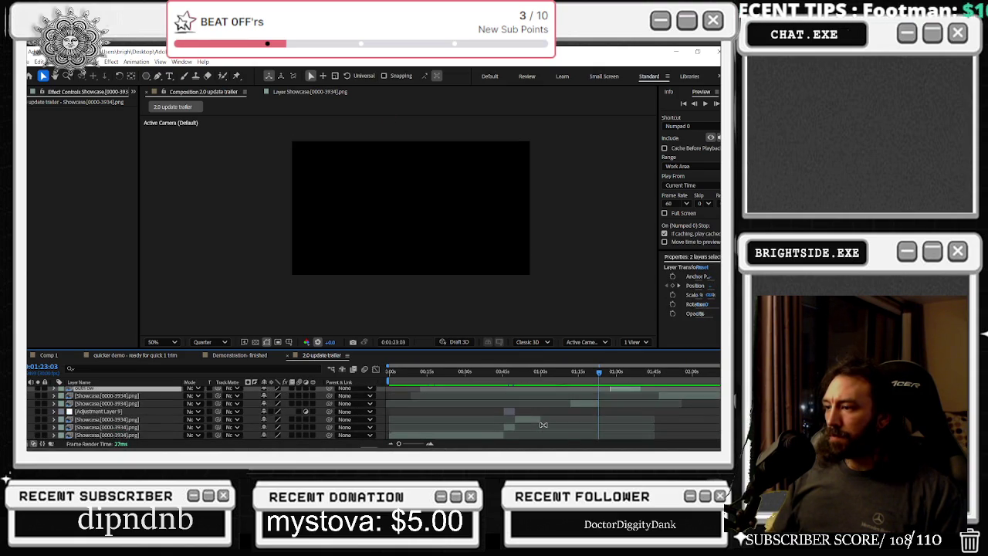
scroll(543, 425, "up", 3)
scroll(477, 403, "down", 3)
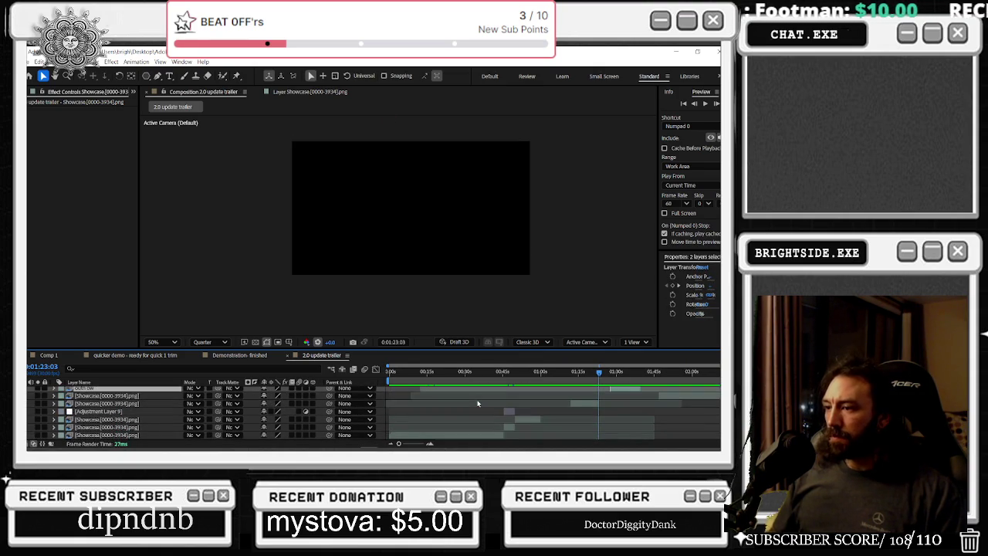
scroll(477, 402, "up", 3)
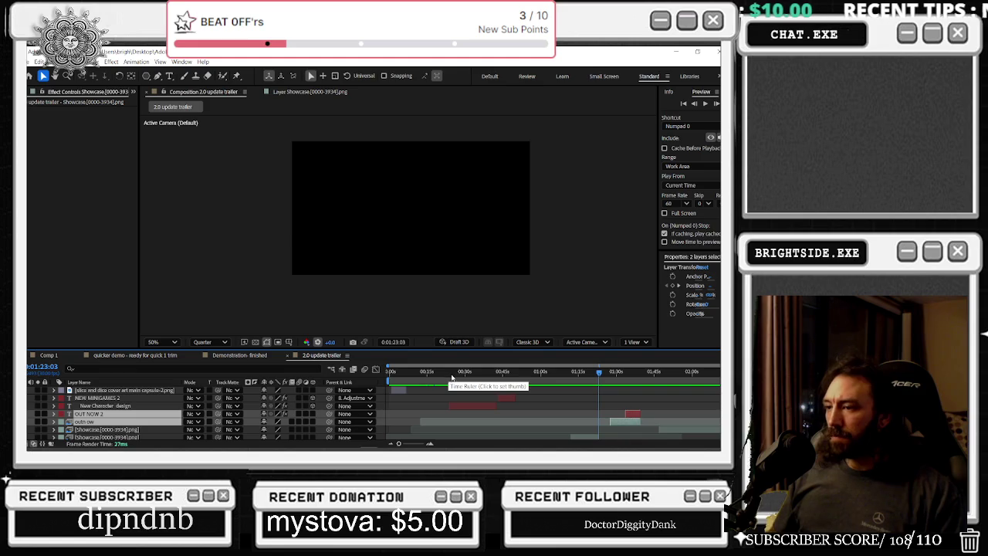
left_click(37, 61)
left_click(60, 77)
left_click(37, 61)
left_click(54, 79)
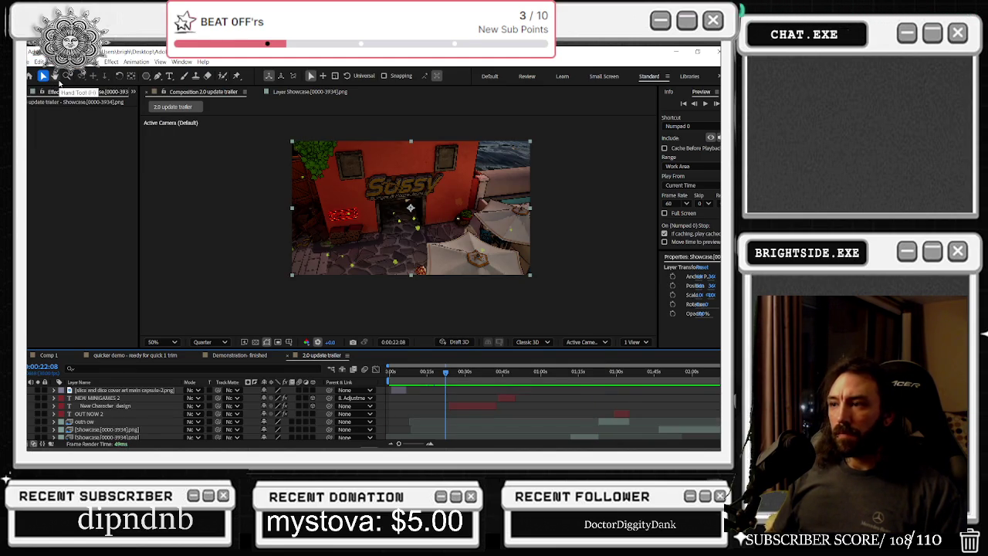
- Select the NEW MINIGAMES 2 and New Character design title layers together
scroll(426, 389, "down", 3)
scroll(478, 414, "up", 3)
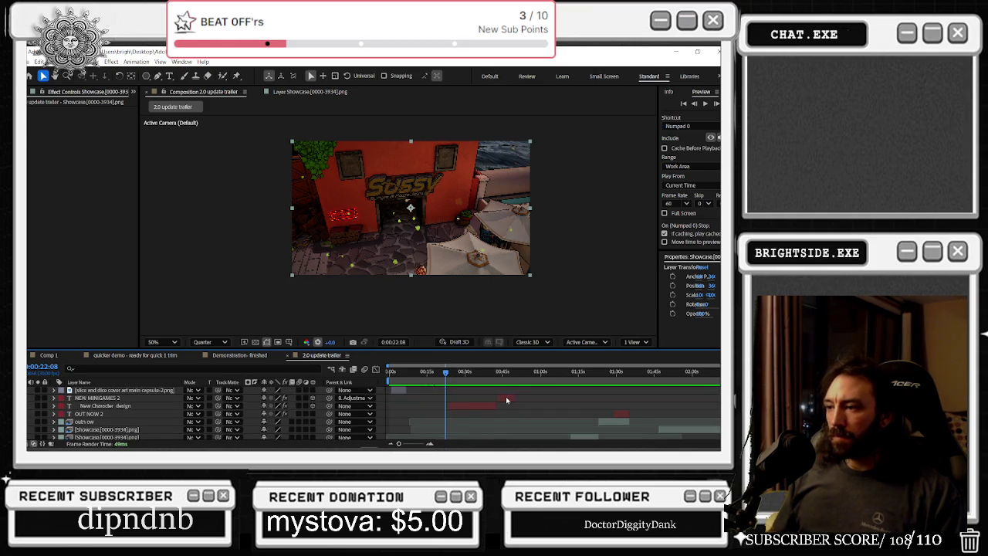
left_click(507, 400)
left_click(490, 404, "shift")
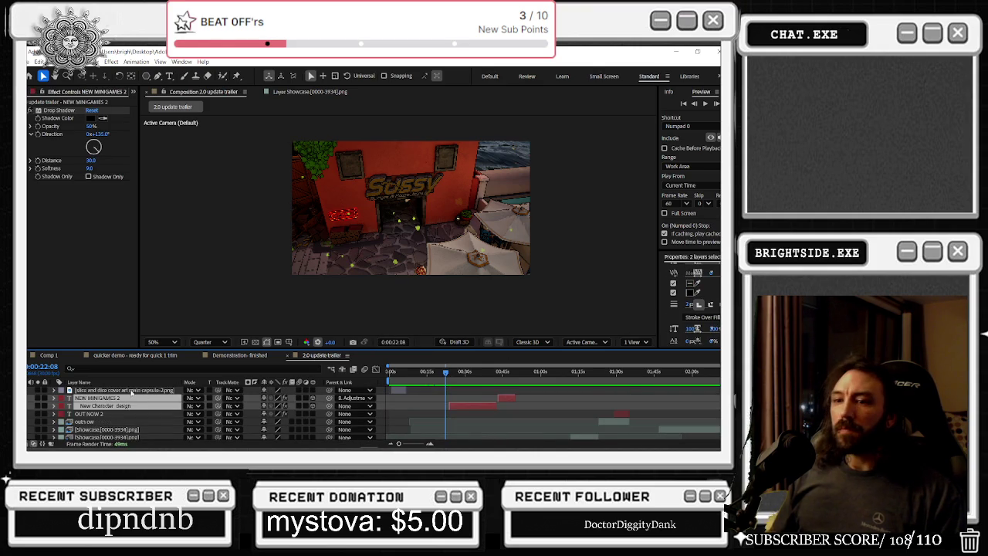
scroll(123, 411, "down", 3)
scroll(131, 414, "down", 3)
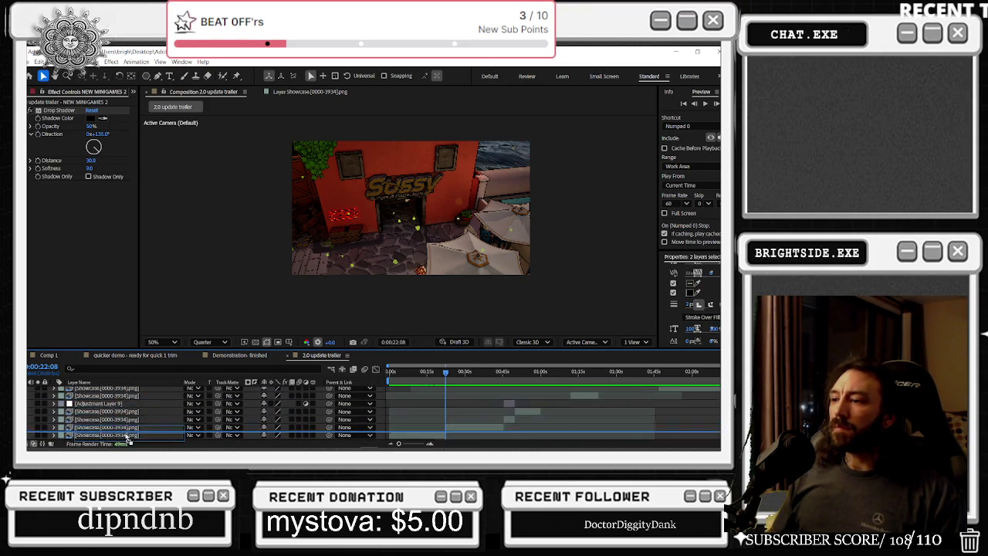
scroll(136, 417, "up", 1)
scroll(440, 385, "up", 1)
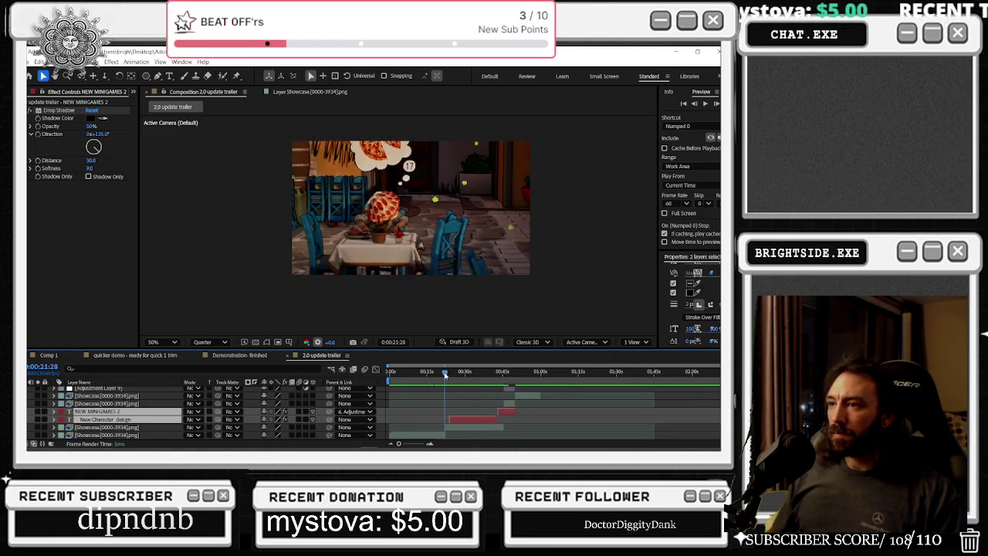
- Scrub through the Sussy and casino shots, then shift all layers later in time
left_click(448, 372)
left_click_drag(448, 373, 478, 381)
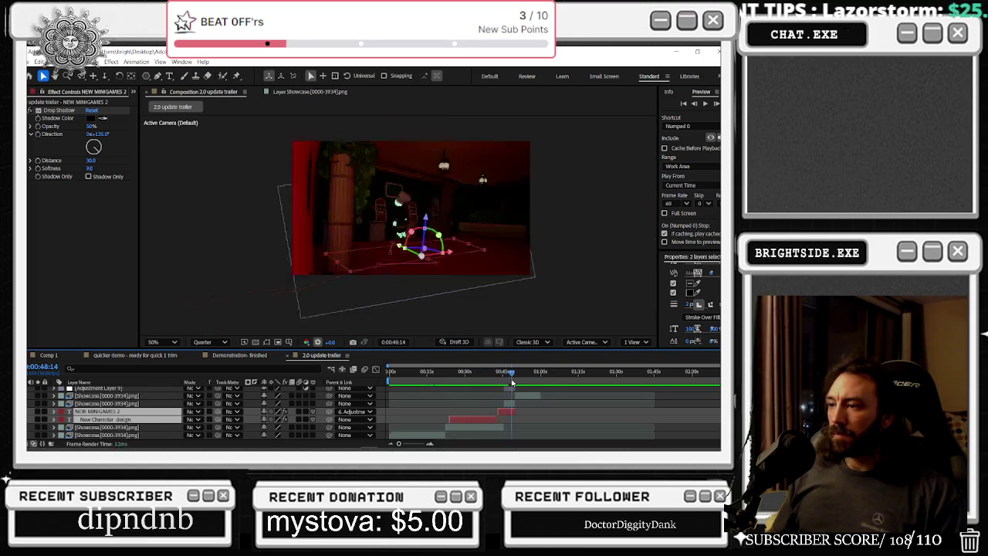
left_click_drag(478, 381, 511, 378)
left_click(545, 412)
scroll(563, 420, "up", 3)
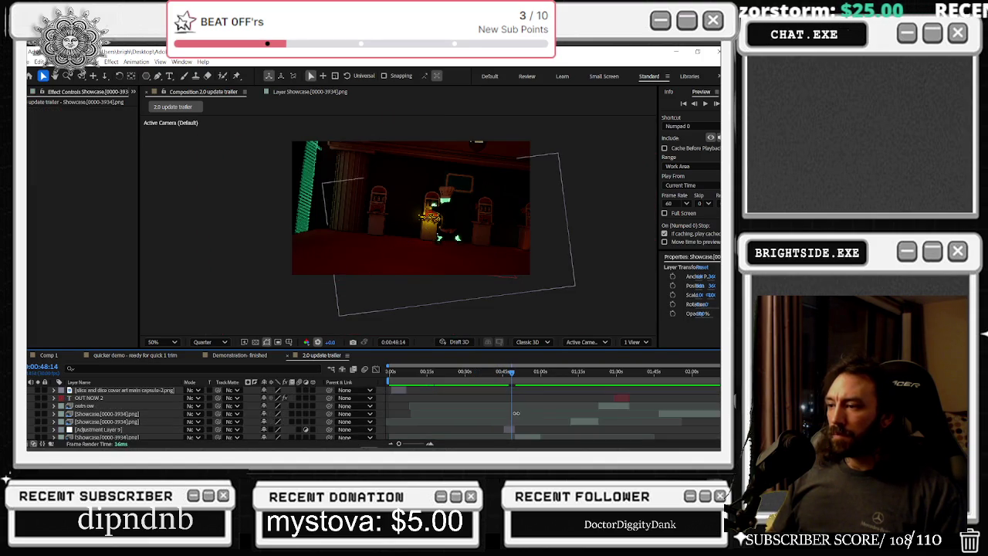
key("ctrl+a")
left_click_drag(624, 399, 674, 404)
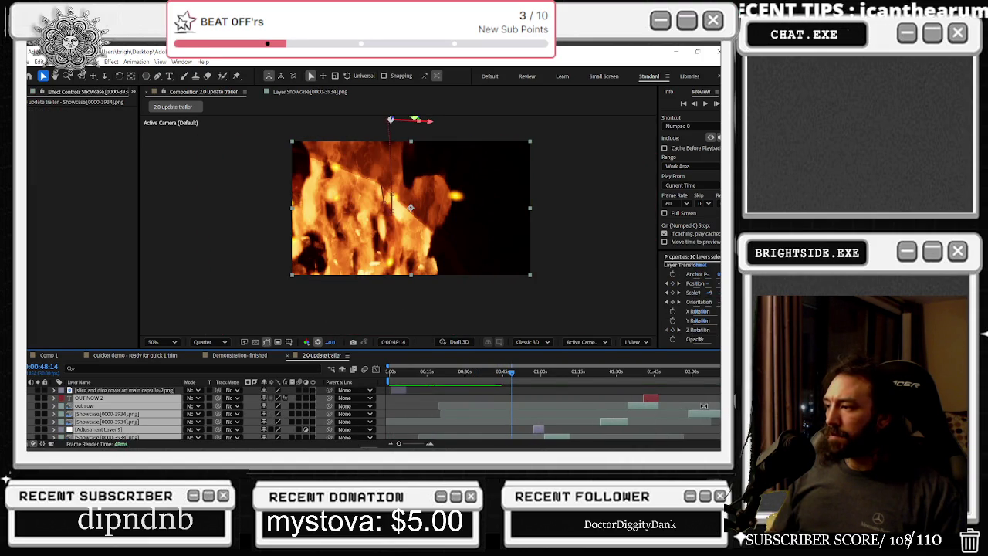
- Make one Showcase clip start at about 0:00:21:17 and move it lower in the stack
left_click(712, 431)
left_click(703, 414)
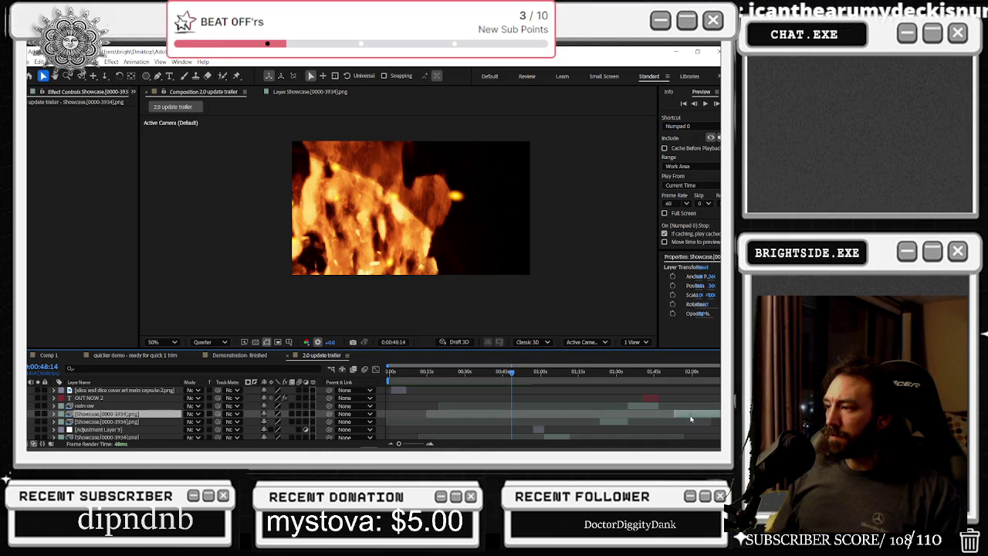
scroll(669, 415, "down", 5)
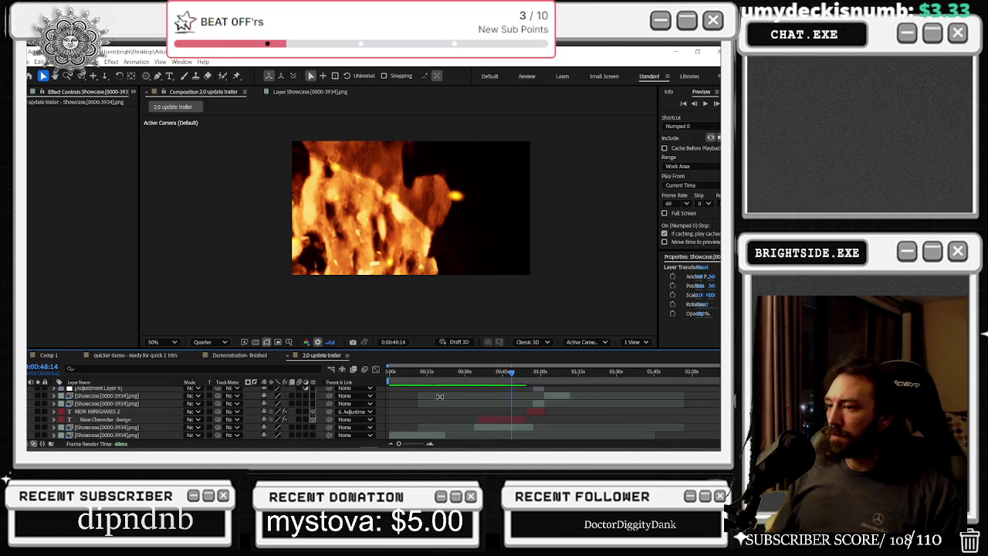
scroll(445, 402, "up", 5)
left_click(633, 422)
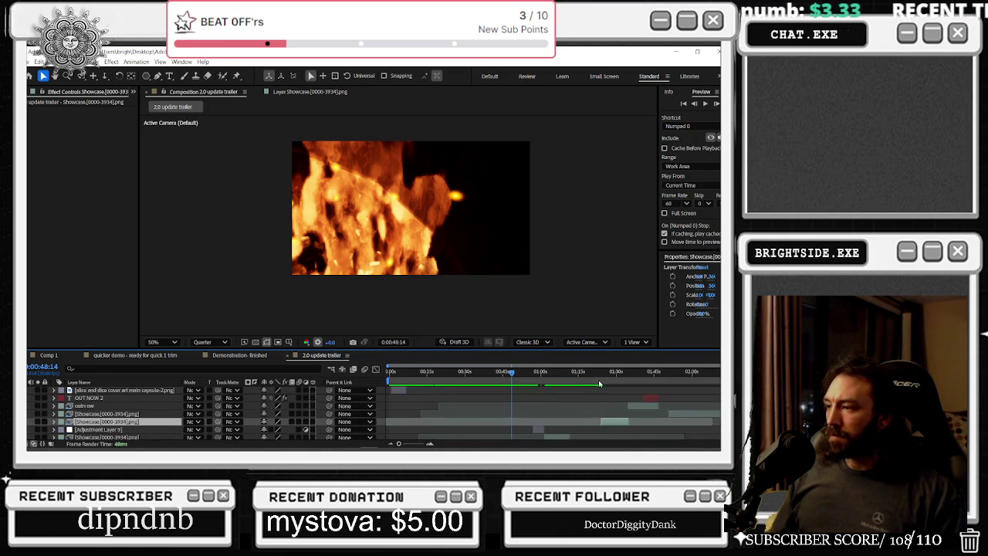
left_click_drag(599, 371, 444, 376)
scroll(441, 395, "down", 5)
scroll(510, 407, "down", 1)
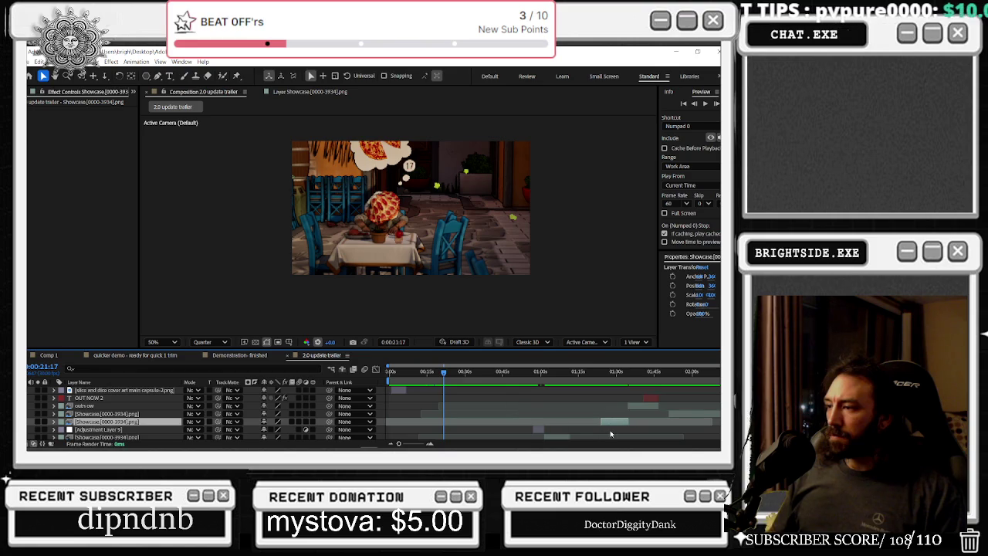
key("bracketleft")
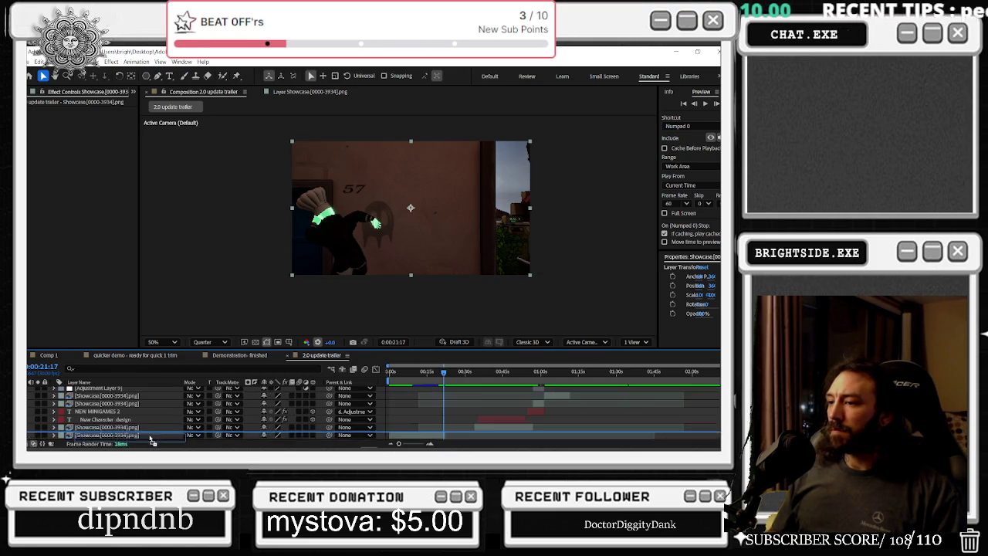
left_click_drag(149, 437, 148, 430)
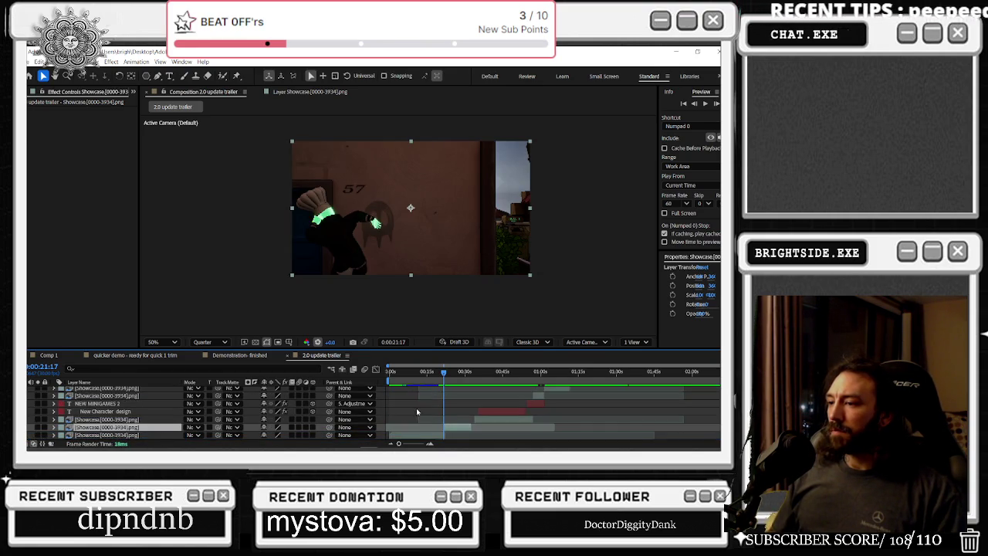
- Select all layers, check 0:00:32:02, and scrub back to the start of the trailer
left_click(485, 419)
scroll(563, 421, "up", 3)
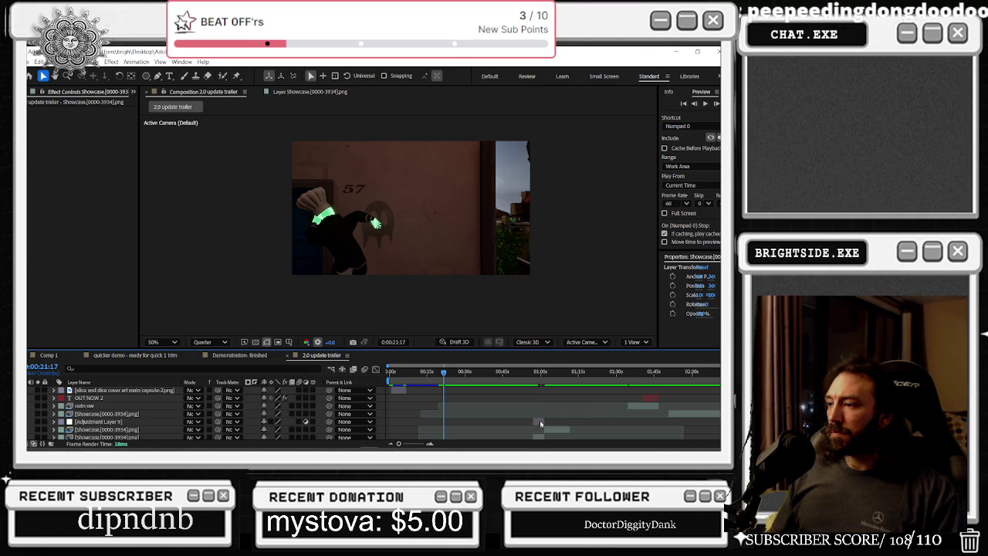
key("ctrl+a")
scroll(546, 433, "down", 3)
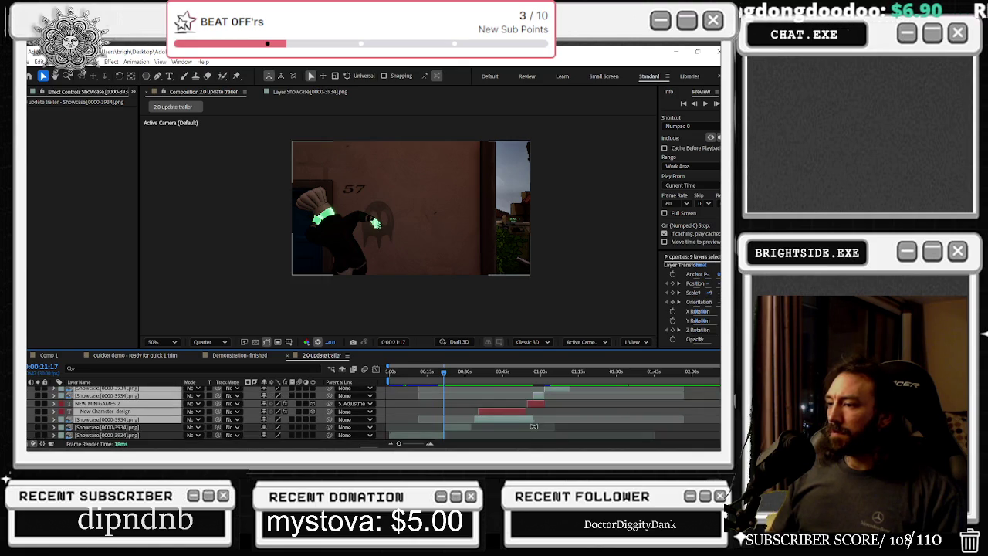
left_click(469, 373)
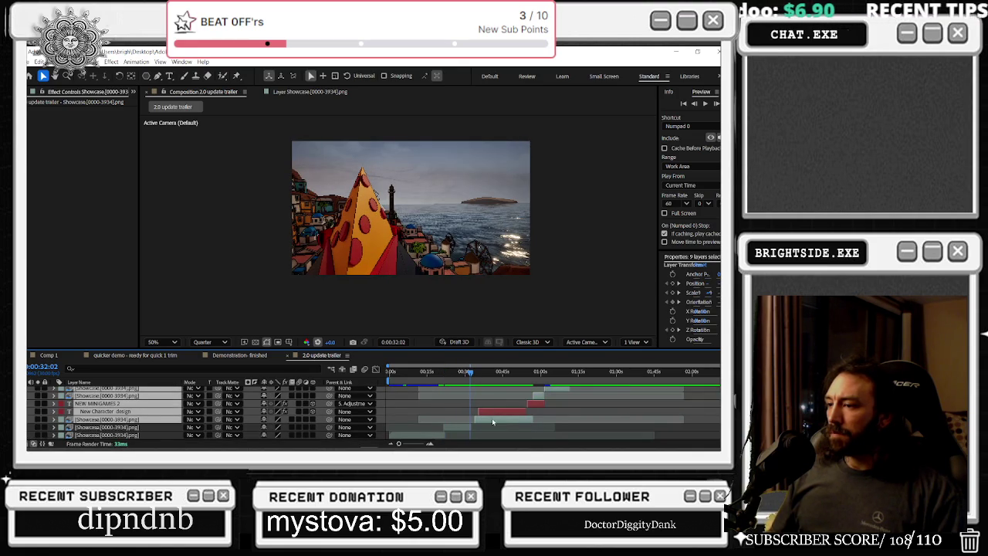
left_click_drag(469, 373, 366, 377)
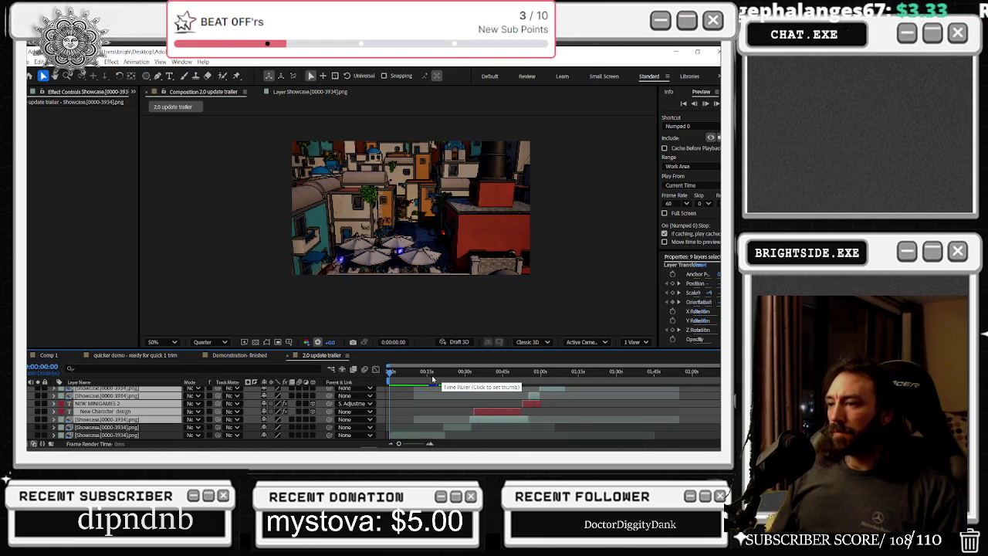
- Preview the trailer from the start, stopping at 0:01:00:08
key("space")
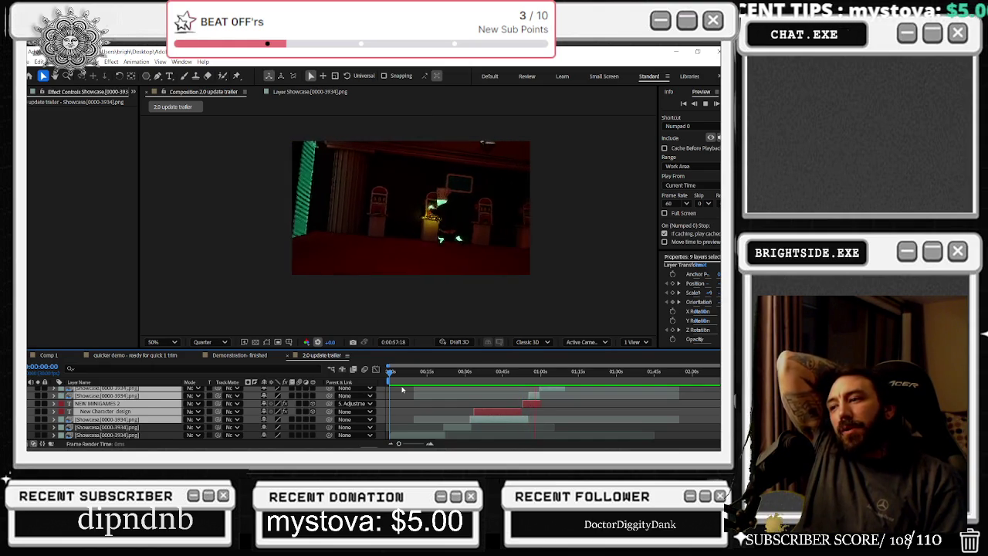
key("space")
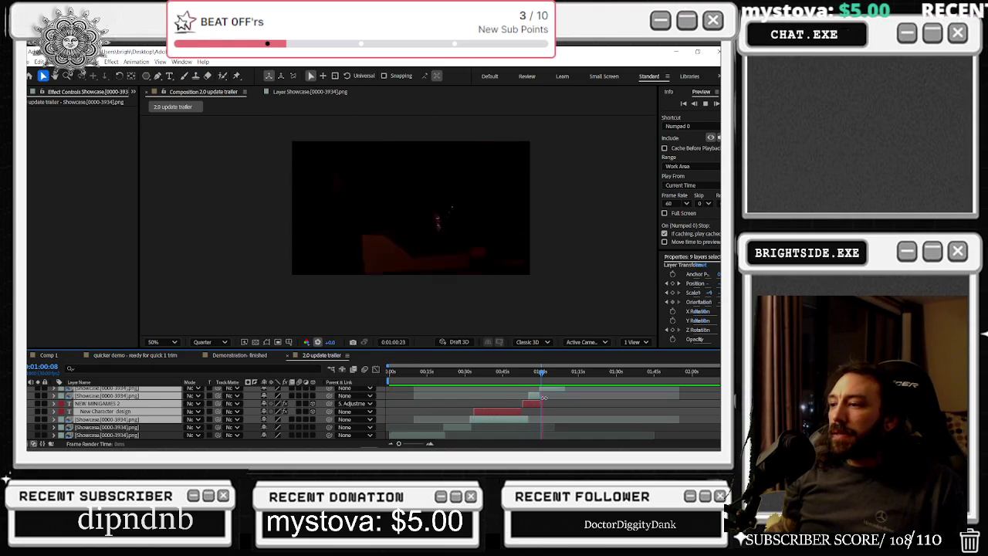
left_click(534, 406)
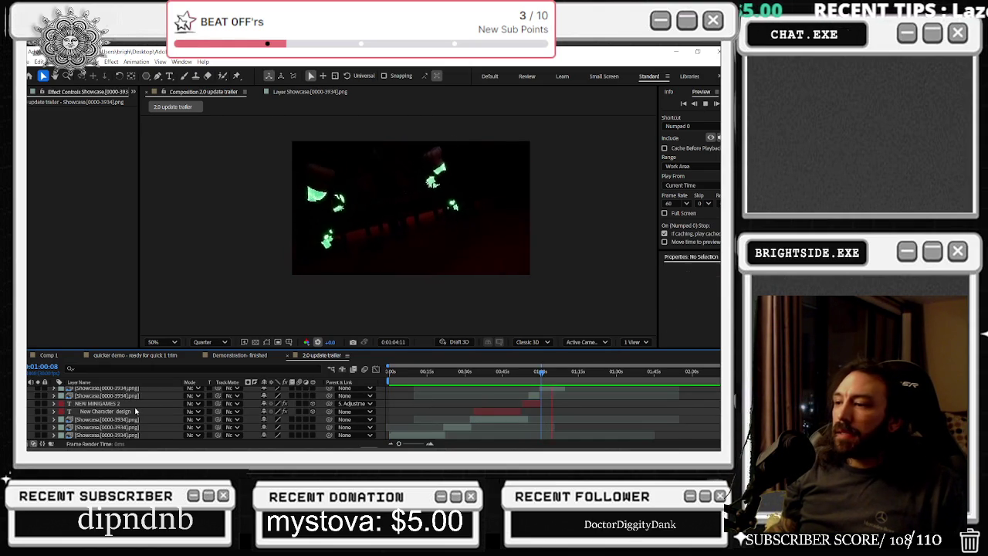
- Select the NEW MINIGAMES 2 title to show its Drop Shadow, then jump to 0:00:56:17
left_click(136, 411)
left_click(100, 403)
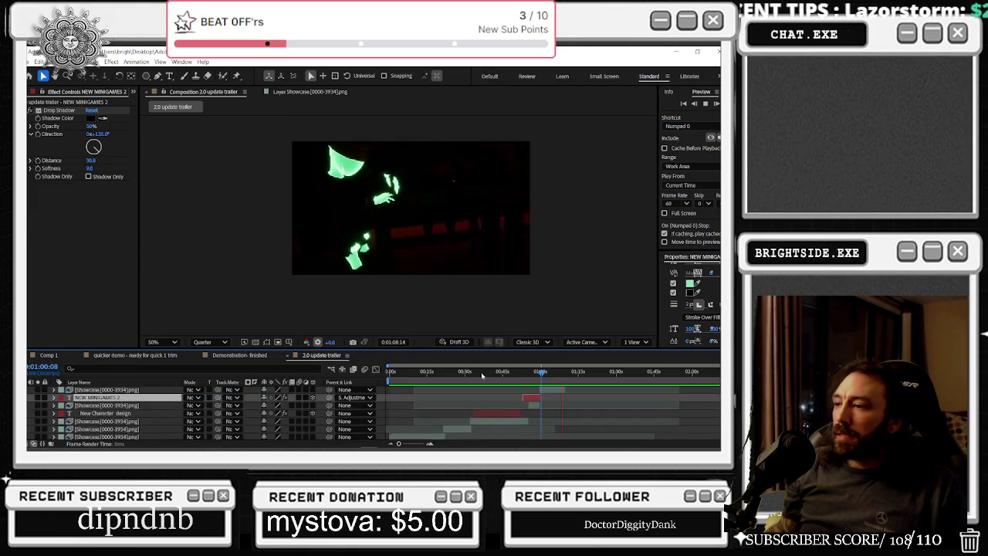
left_click(521, 376)
scroll(553, 421, "up", 2)
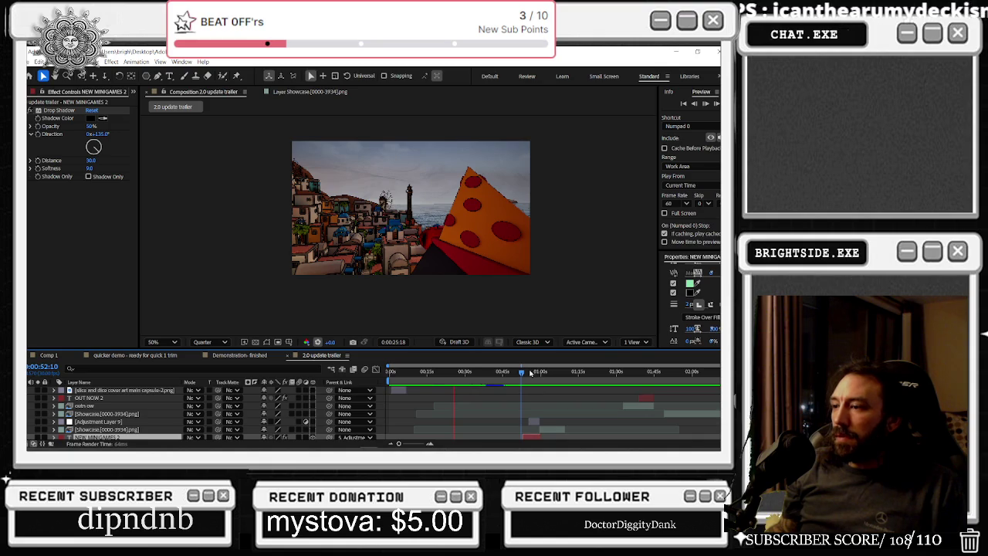
- Scrub to and replay the alley shots near 0:02:00, then select an alley Showcase clip
left_click_drag(532, 371, 548, 374)
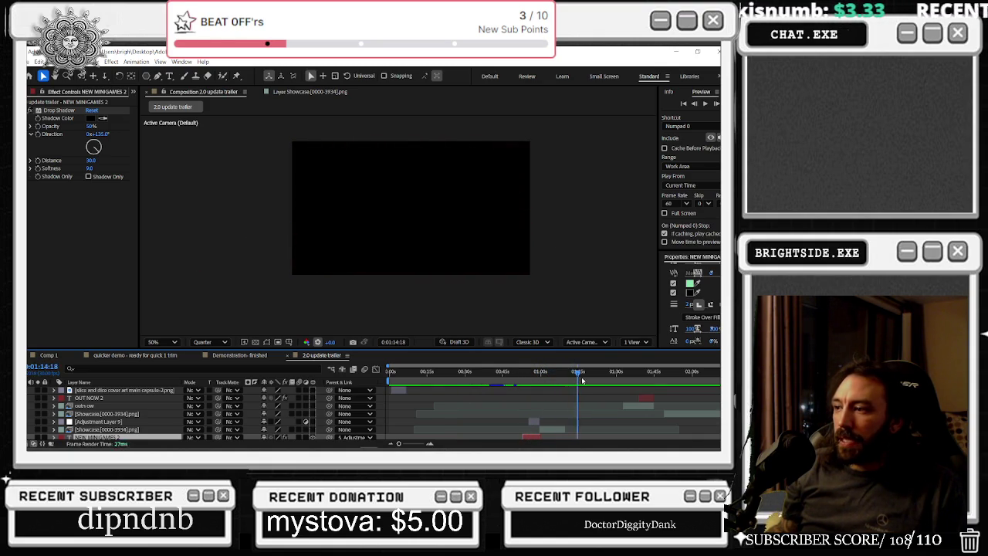
mouse_move(613, 382)
left_mouse_down()
mouse_move(710, 384)
mouse_move(700, 388)
left_mouse_up()
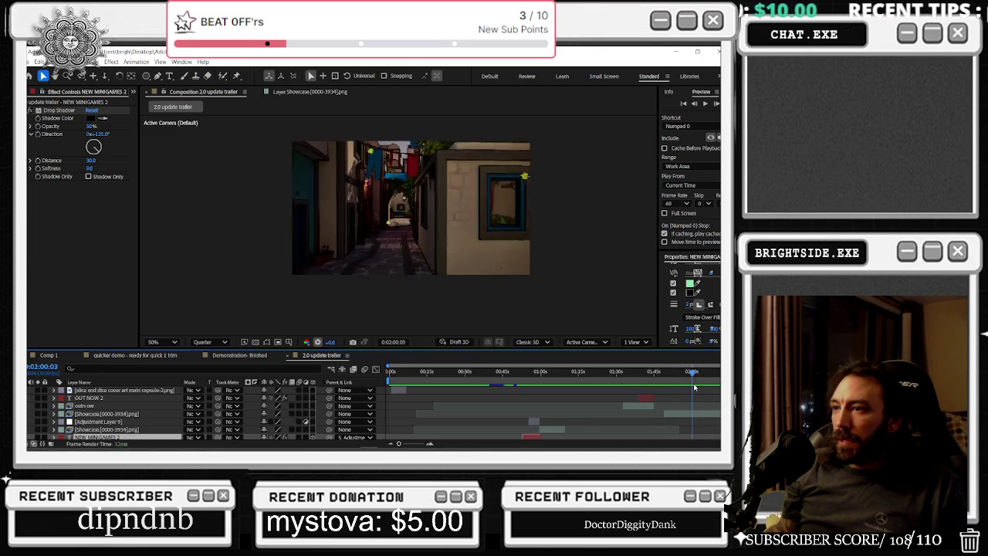
left_click_drag(699, 387, 699, 400)
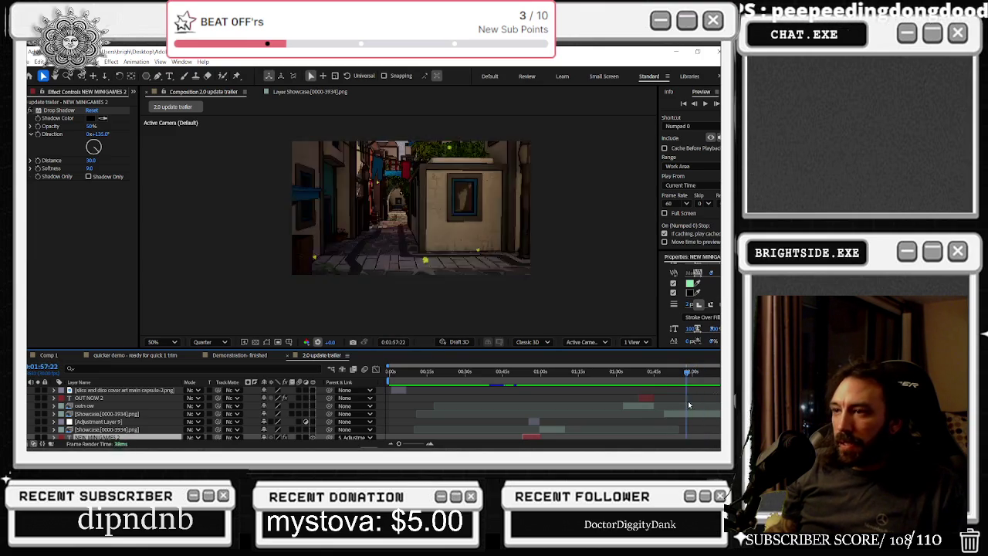
left_click_drag(699, 400, 696, 400)
key("space")
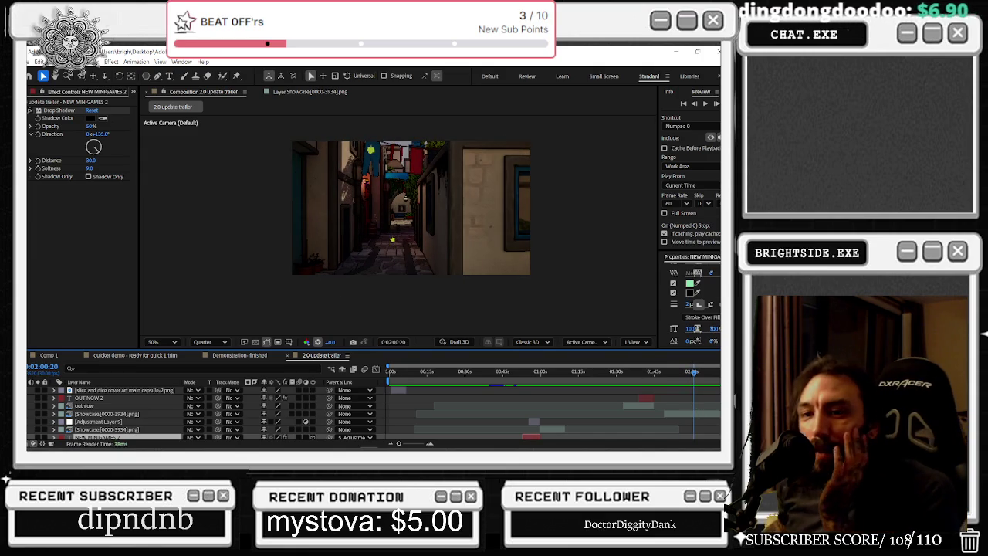
key("space")
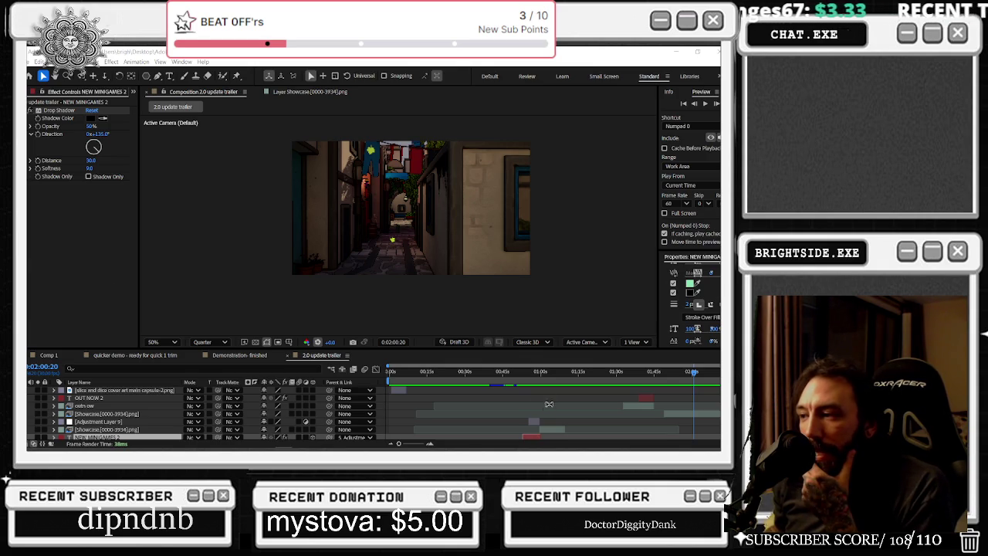
mouse_move(526, 373)
left_mouse_down()
mouse_move(572, 376)
mouse_move(556, 389)
mouse_move(643, 378)
mouse_move(705, 384)
left_mouse_up()
left_click(712, 426)
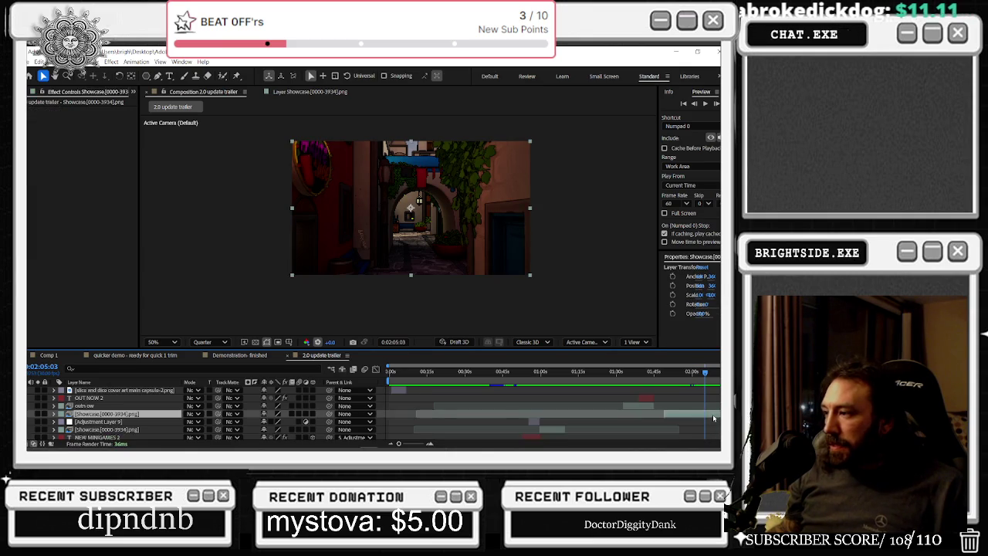
- Shift the alley Showcase clip left over the 0:01:19 black gap, check the beach-stall cut, and replay
left_click_drag(557, 374, 579, 374)
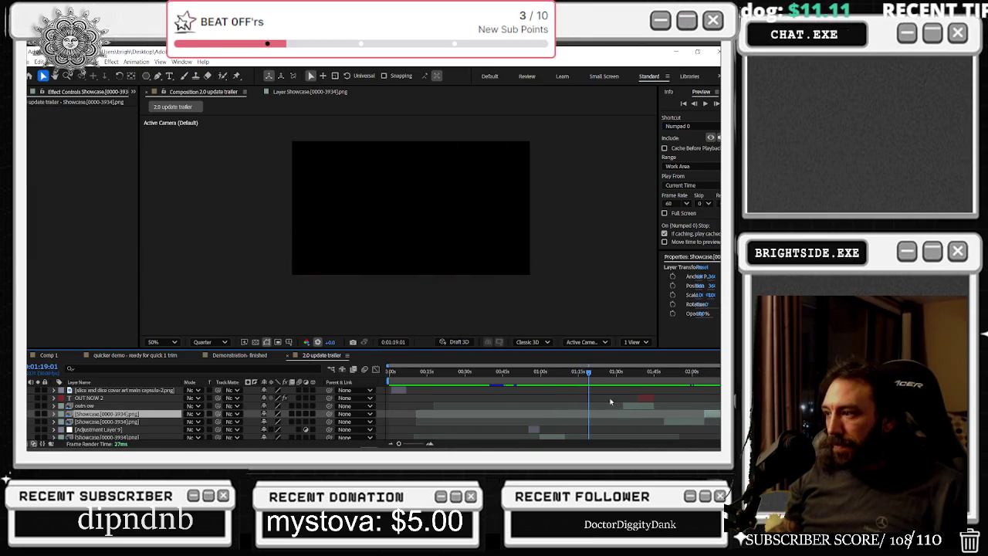
left_click_drag(672, 422, 594, 421)
mouse_move(587, 378)
left_mouse_down()
mouse_move(628, 377)
mouse_move(326, 389)
left_mouse_up()
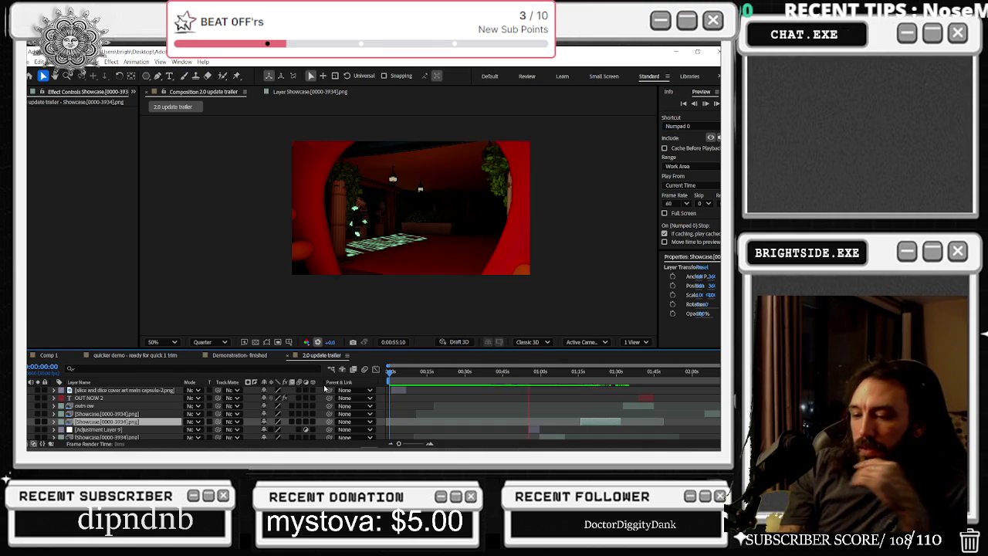
key("space")
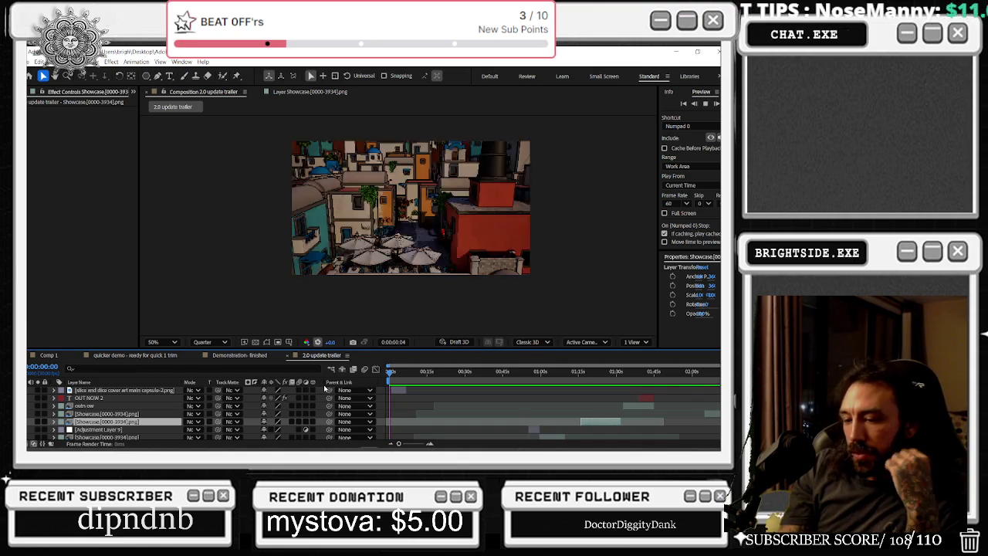
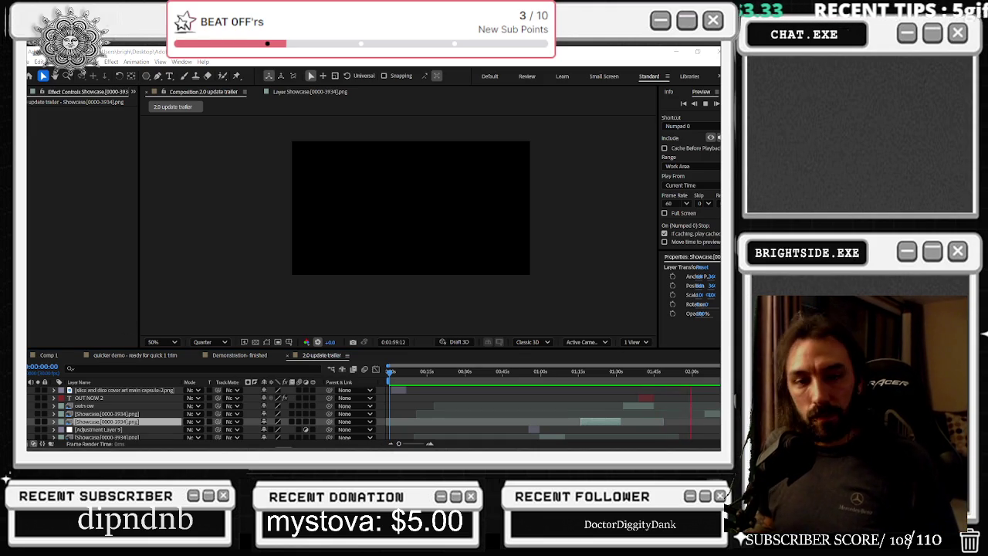
- Switch from After Effects to the browser showing the YouTube music video
key("alt+Tab")
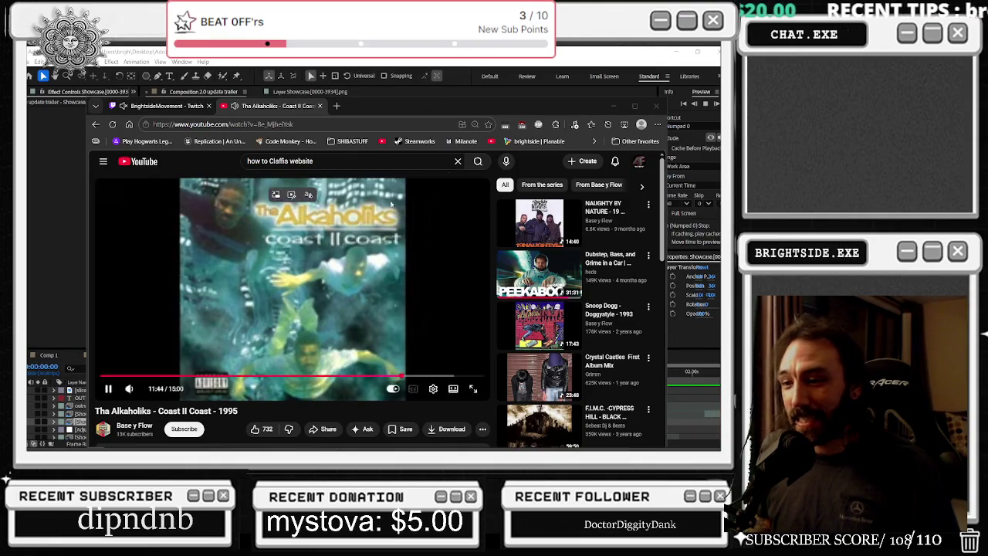
- Maximize the browser, browse the comments and recommendations, then pause 'ZEDS DEAD - CHANNEL FLIPPING'
left_click(634, 105)
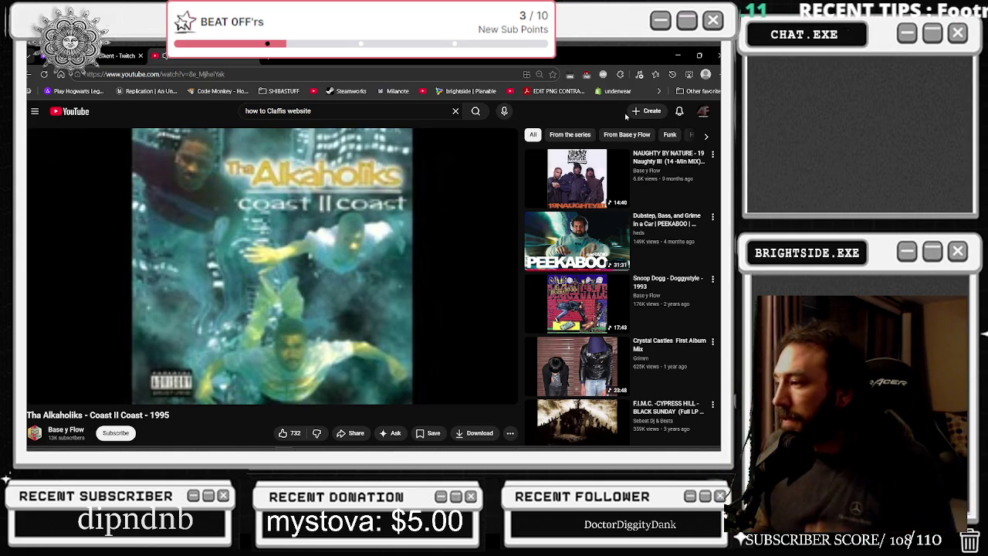
scroll(671, 193, "down", 1)
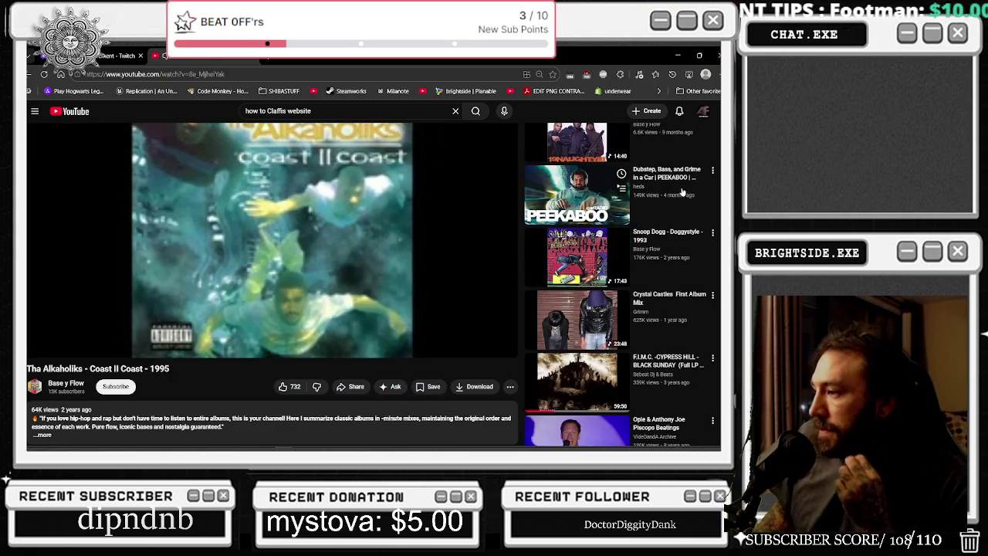
scroll(682, 192, "down", 2)
scroll(682, 191, "down", 5)
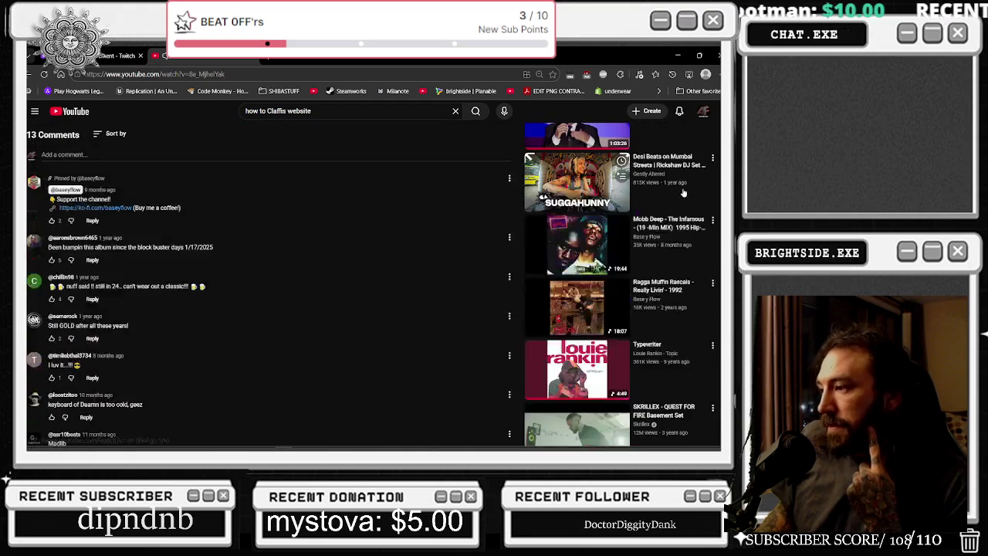
scroll(682, 193, "down", 3)
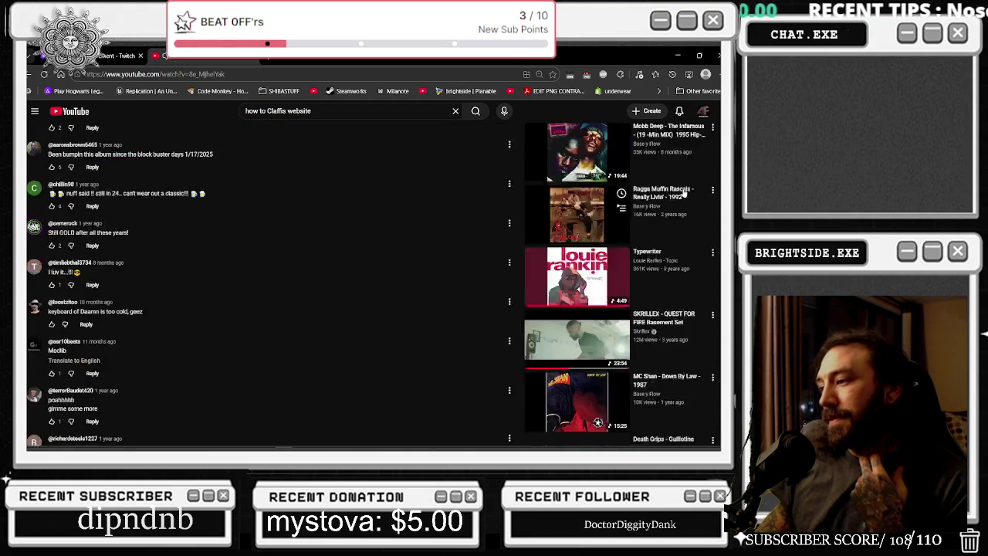
scroll(682, 193, "down", 1)
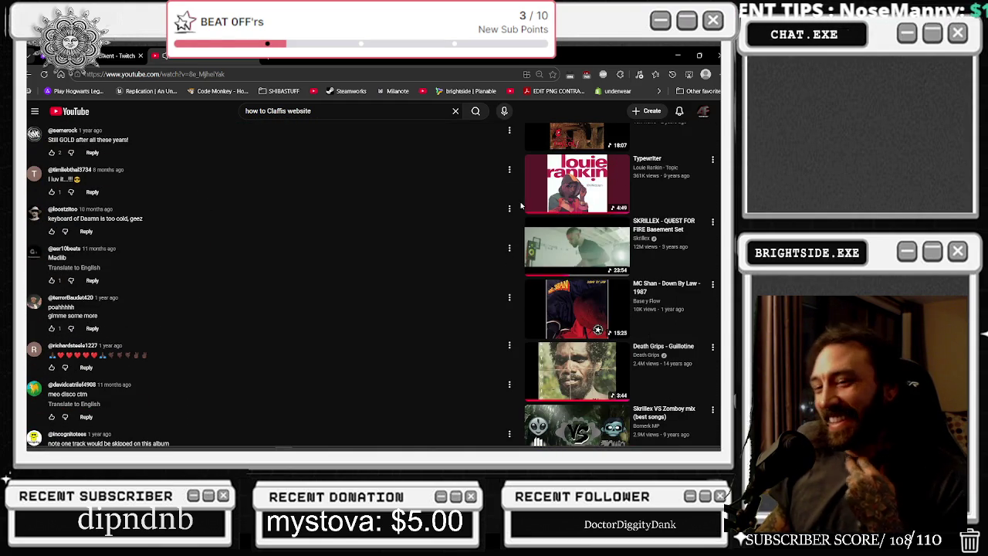
scroll(409, 258, "down", 2)
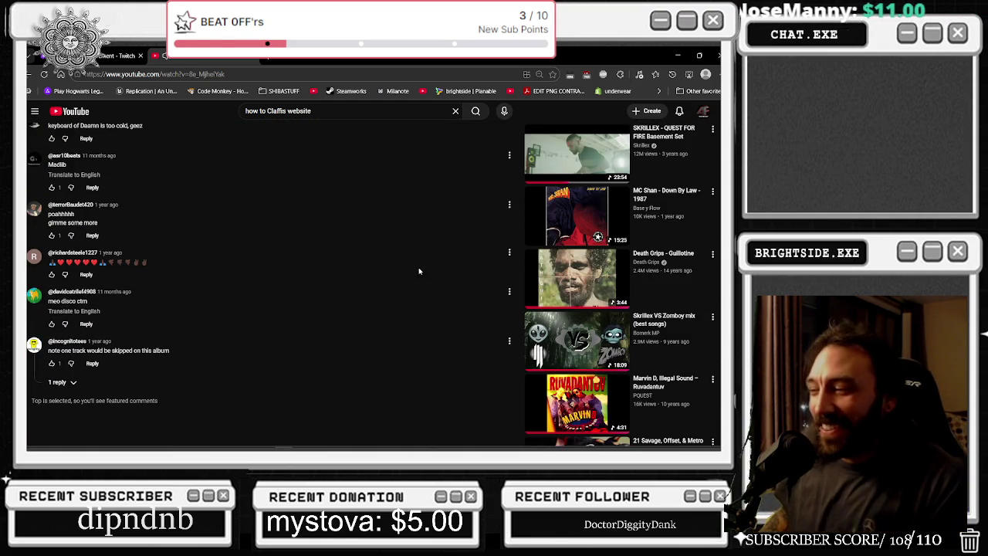
scroll(428, 268, "down", 3)
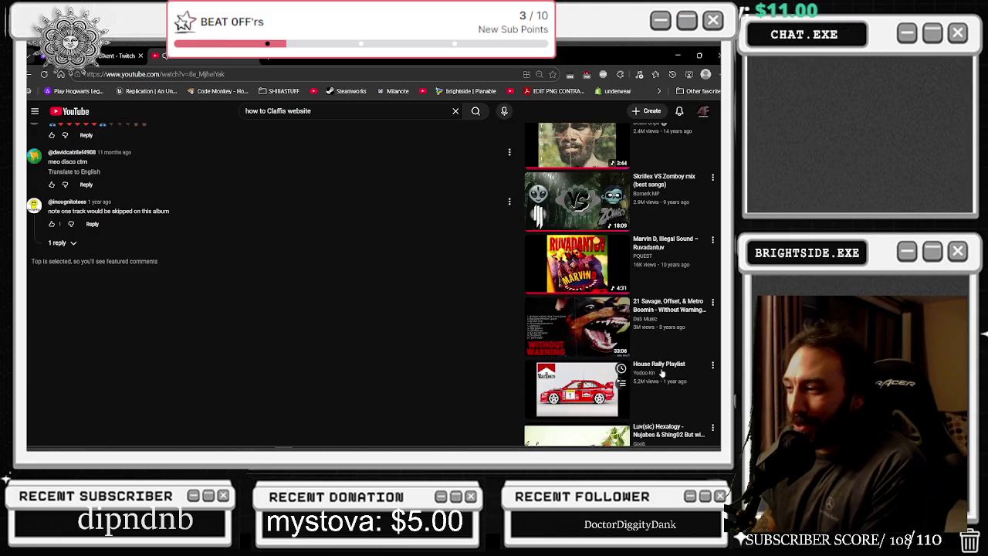
scroll(664, 380, "down", 4)
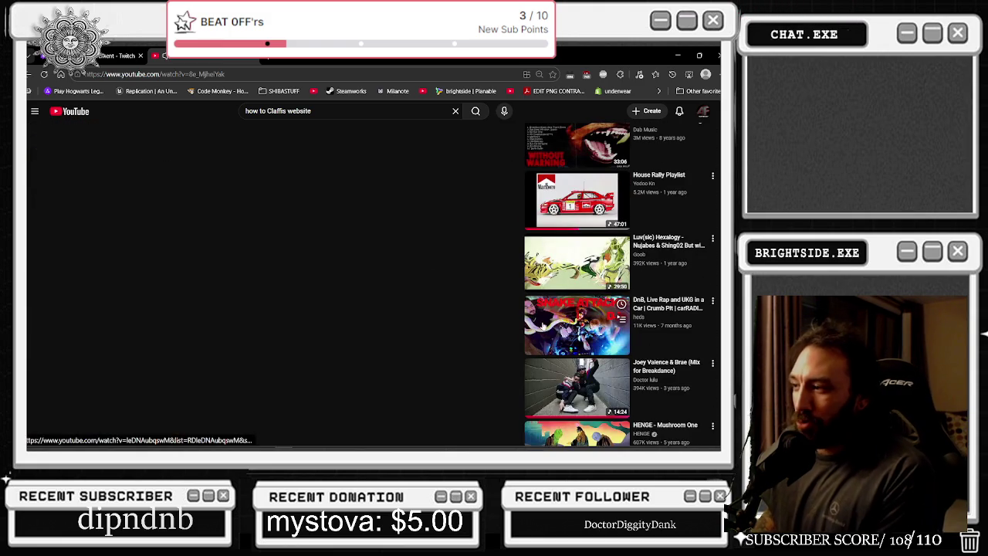
scroll(545, 326, "down", 4)
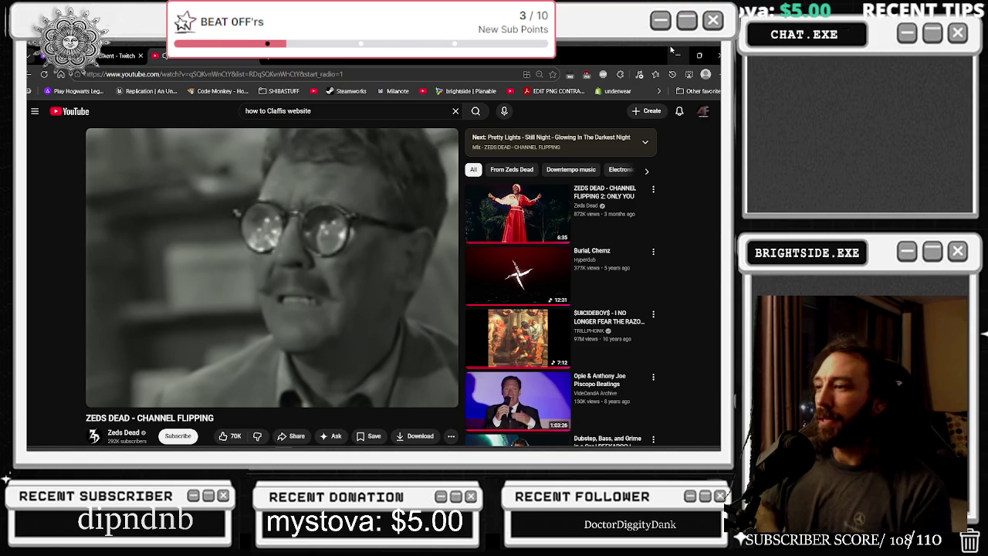
key("space")
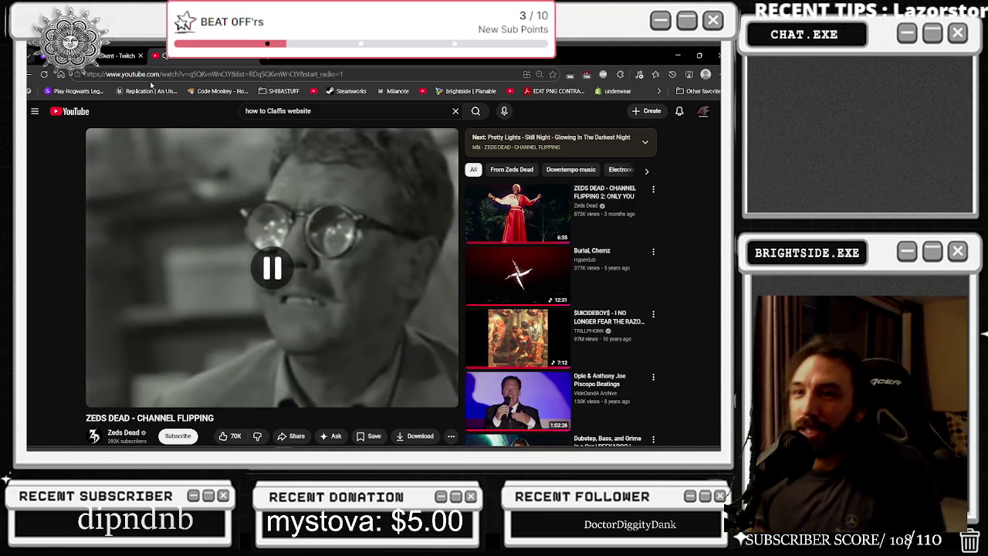
- Search YouTube for 'haniibul burres 90s rap', watch the Hannibal Buress Short, and return to results
left_click(313, 91)
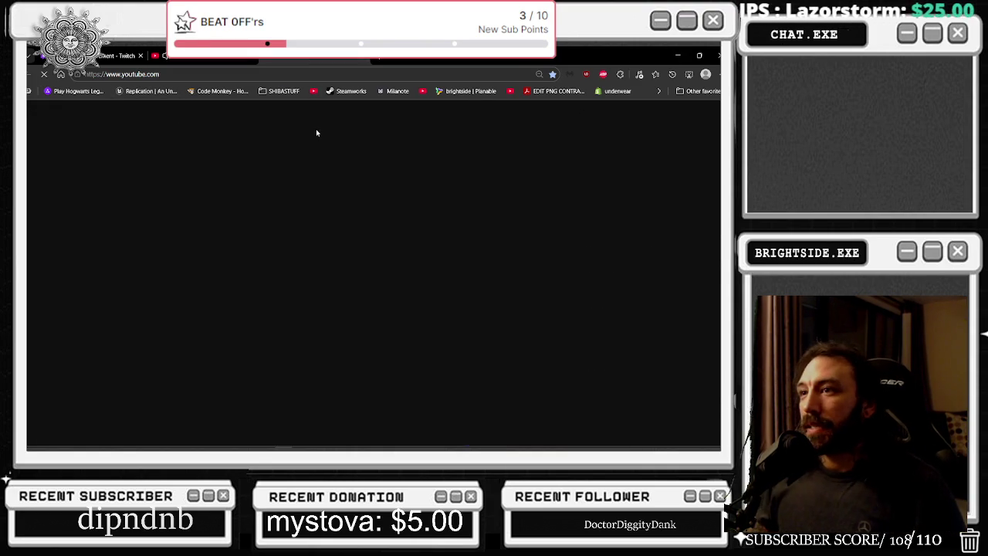
left_click(324, 111)
type("m")
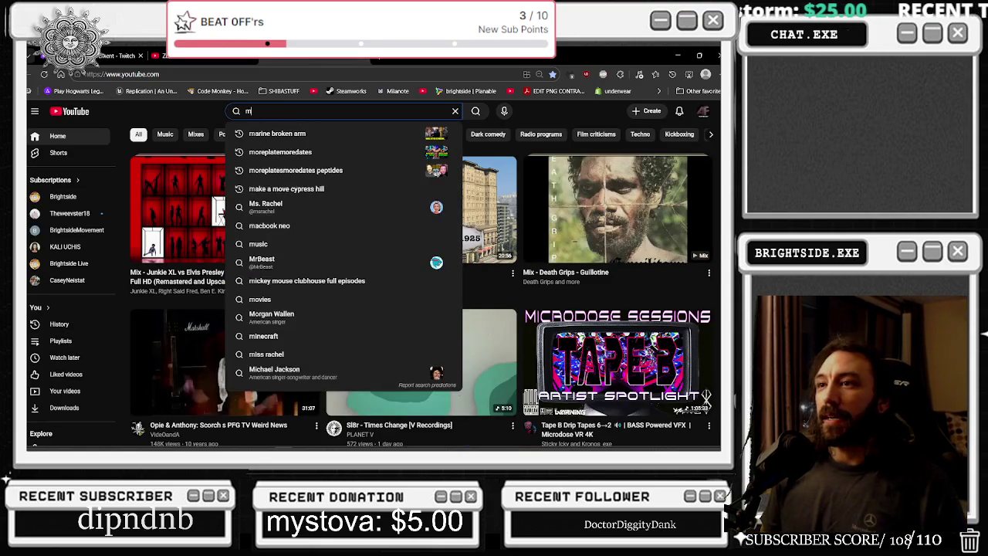
key("BackSpace")
type("habn")
key("BackSpace")
type("niibul burres")
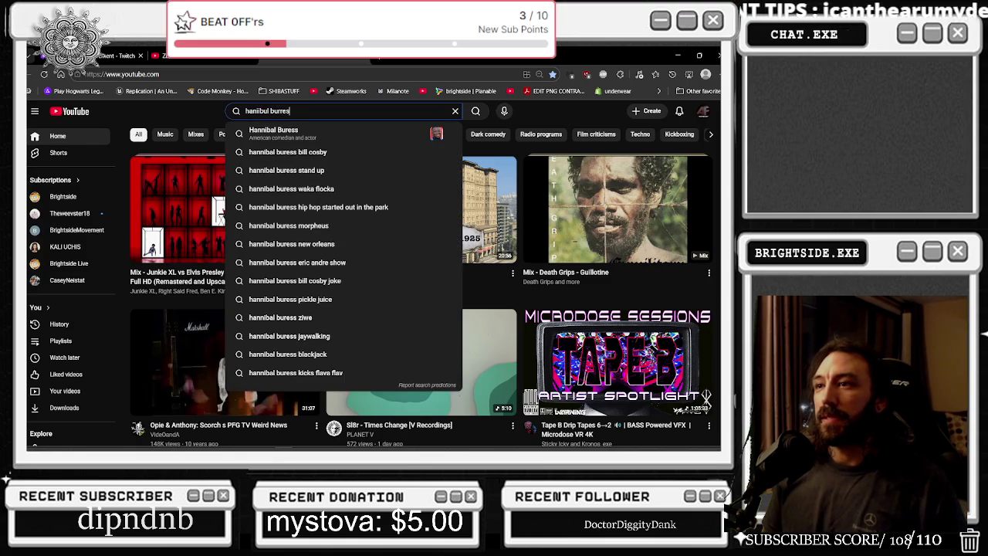
type(" 90s rap")
key("Return")
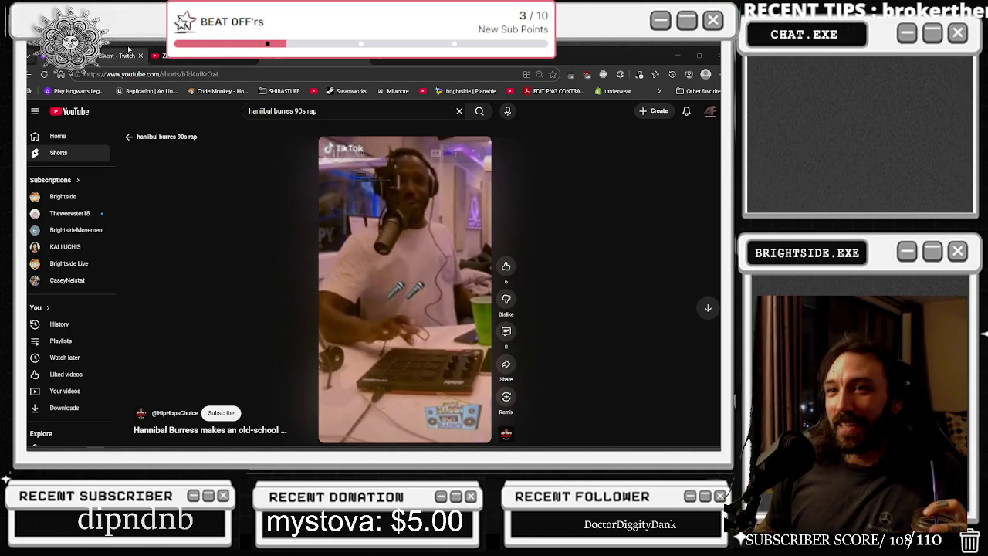
left_click(29, 74)
- Scroll through the 90s rap search results, then switch back to the After Effects trailer
scroll(297, 193, "down", 1)
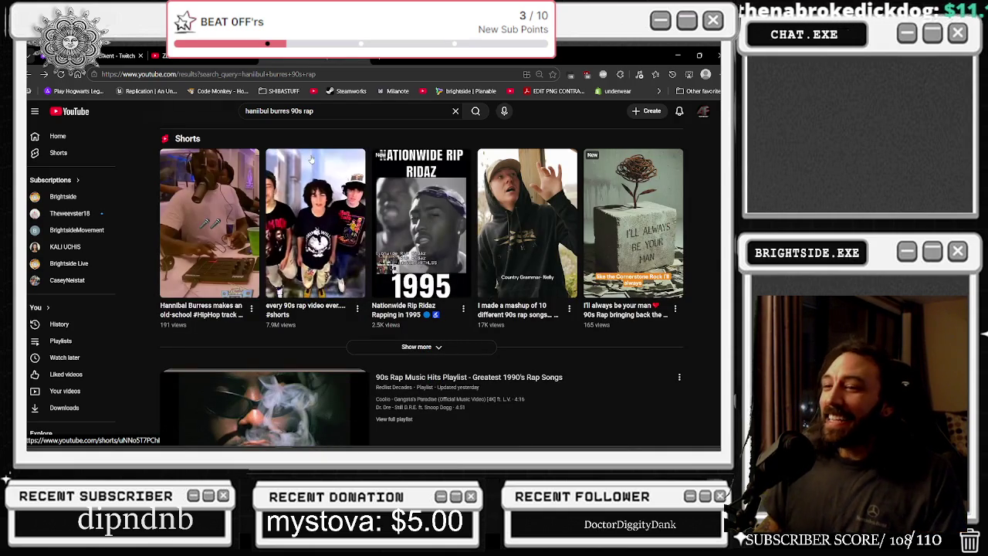
scroll(303, 161, "down", 1)
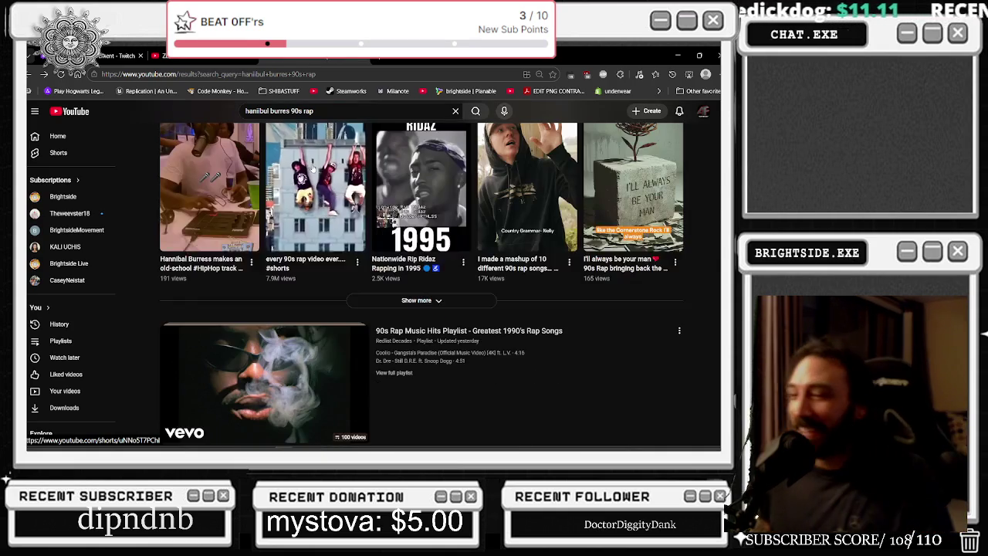
scroll(268, 200, "down", 3)
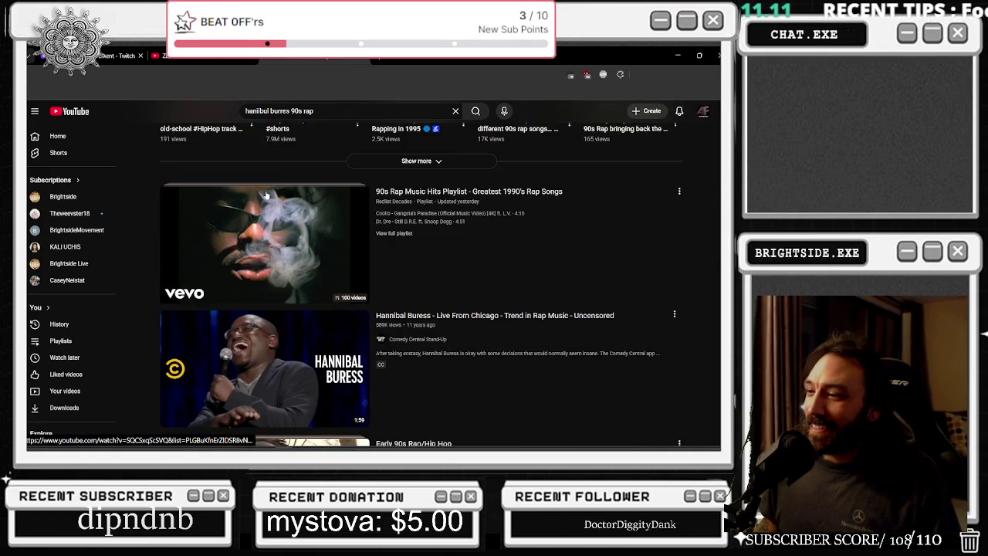
scroll(267, 195, "down", 1)
scroll(260, 205, "down", 2)
scroll(255, 210, "down", 2)
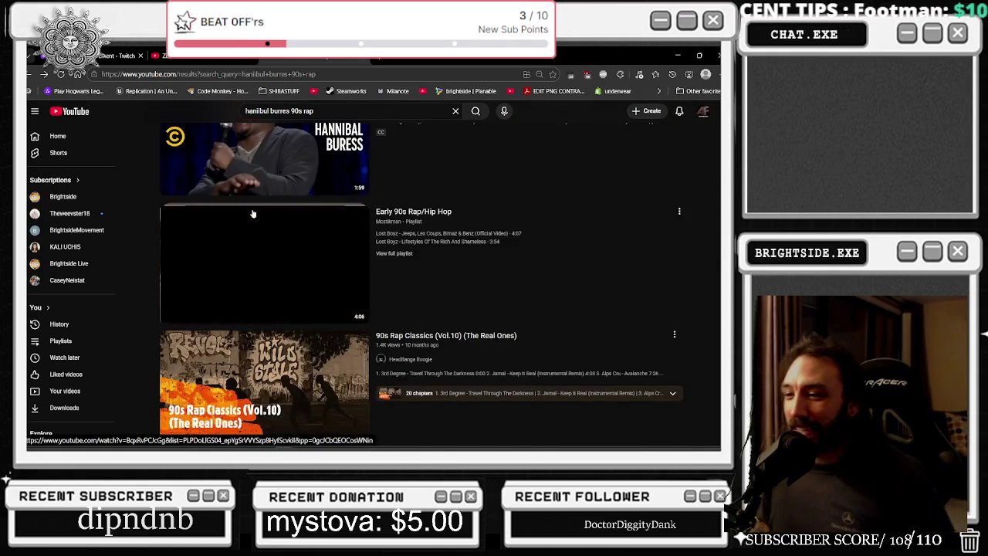
scroll(255, 211, "down", 3)
scroll(258, 209, "down", 2)
scroll(257, 212, "down", 2)
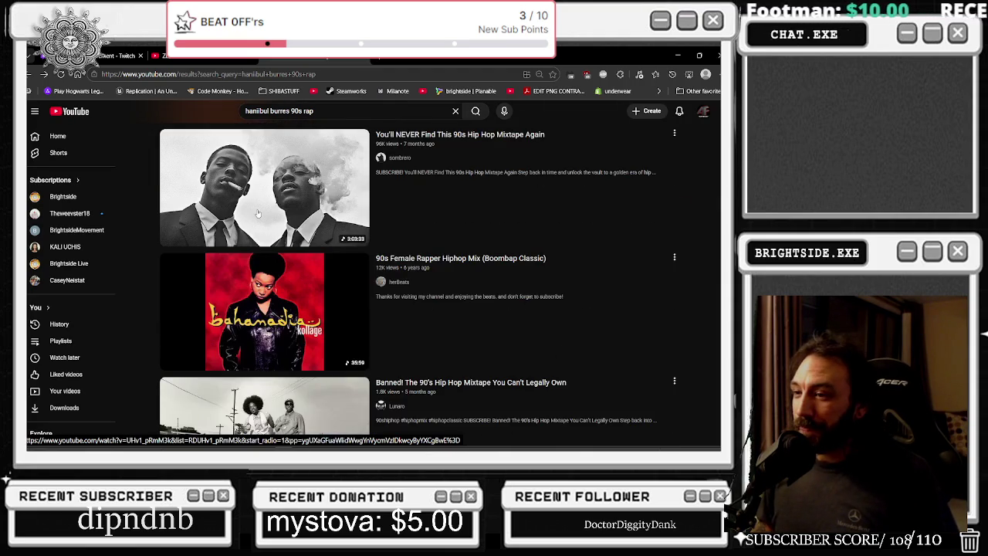
scroll(367, 207, "down", 3)
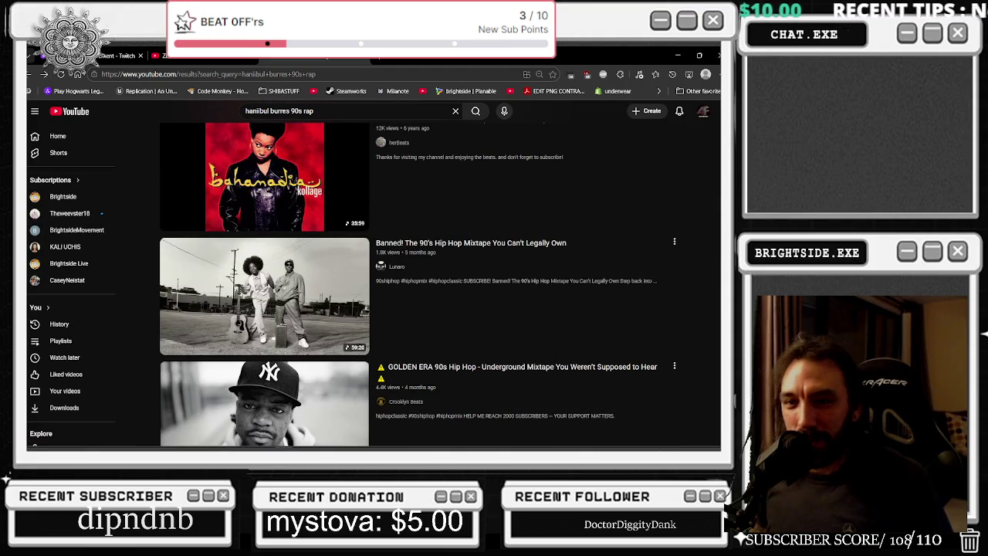
scroll(320, 247, "down", 3)
scroll(371, 262, "down", 1)
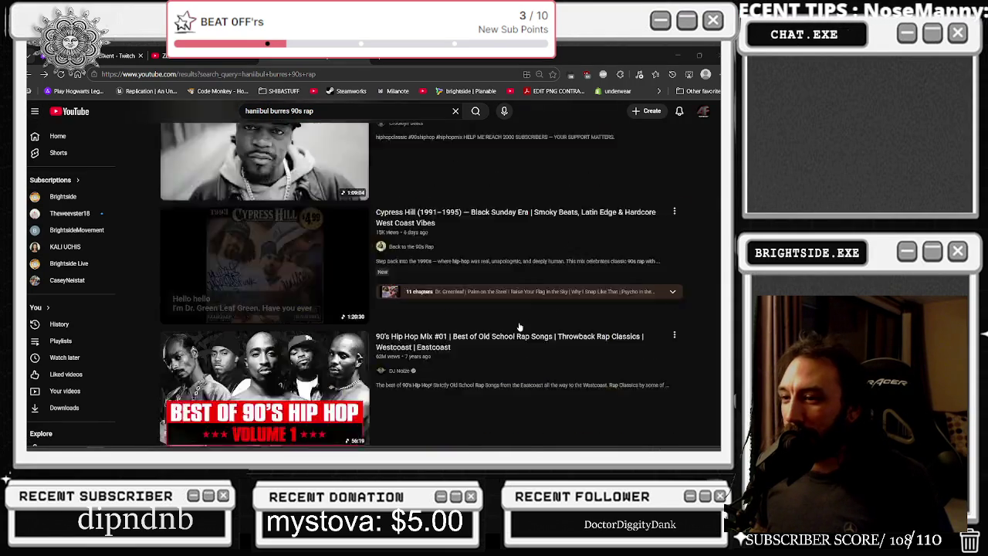
scroll(432, 286, "down", 3)
scroll(504, 315, "down", 5)
key("alt+Tab")
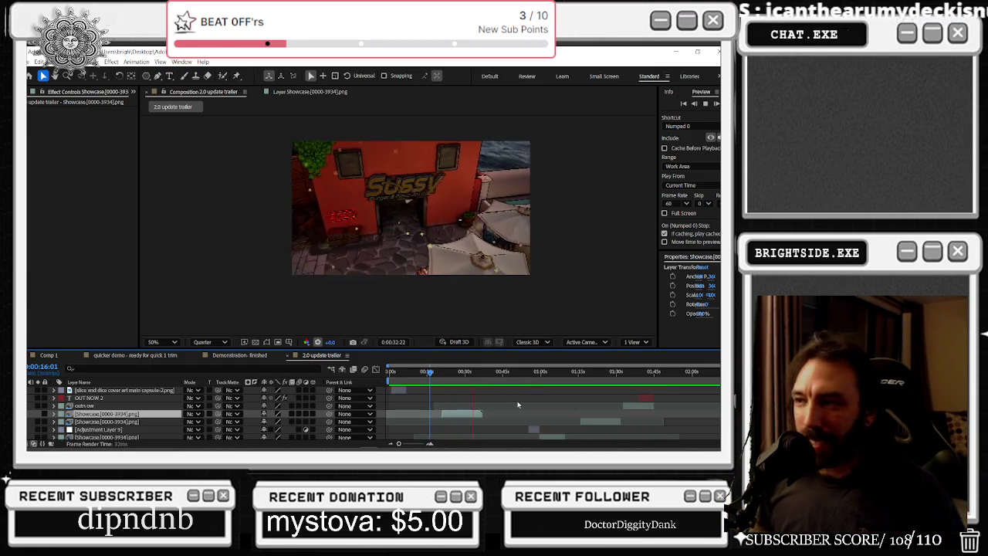
- Stop the trailer preview at 0:00:07:28, rewind to the start, and select the bottom Showcase layer
scroll(457, 423, "down", 3)
left_click(457, 425)
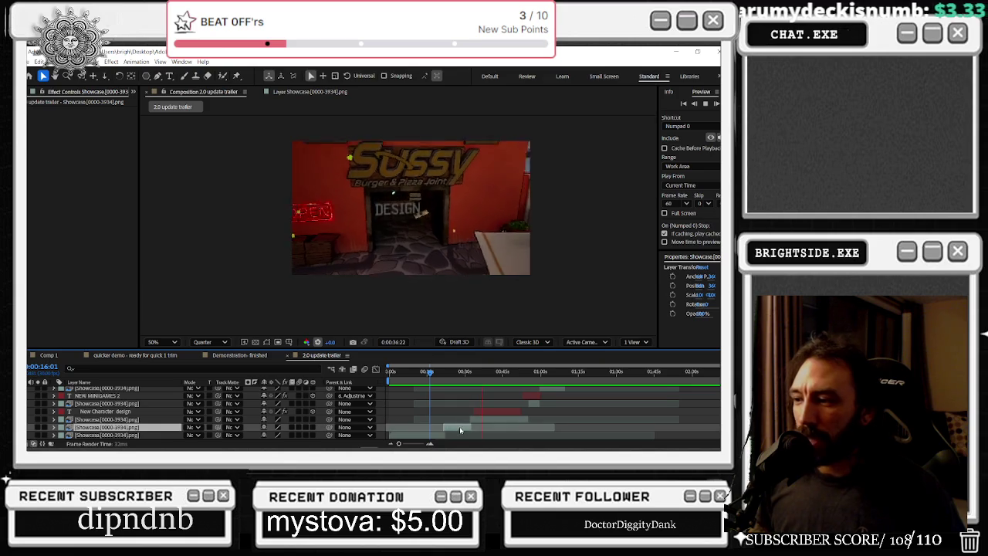
scroll(105, 395, "down", 3)
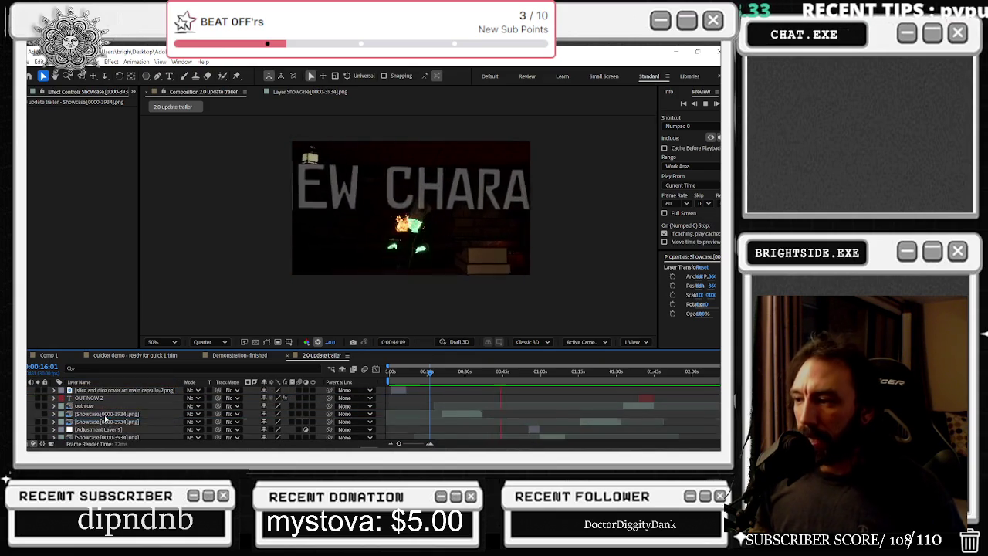
left_click(409, 376)
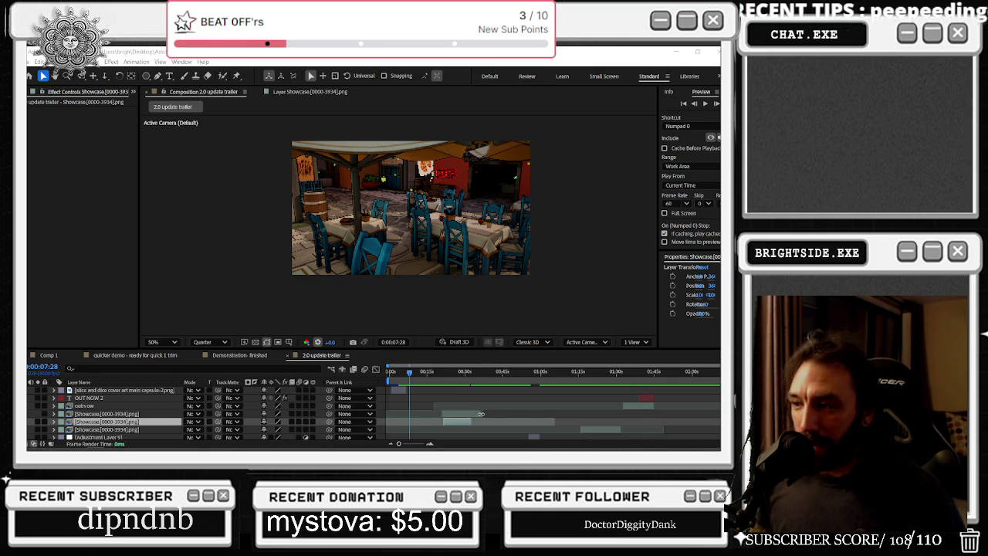
left_click_drag(419, 371, 378, 373)
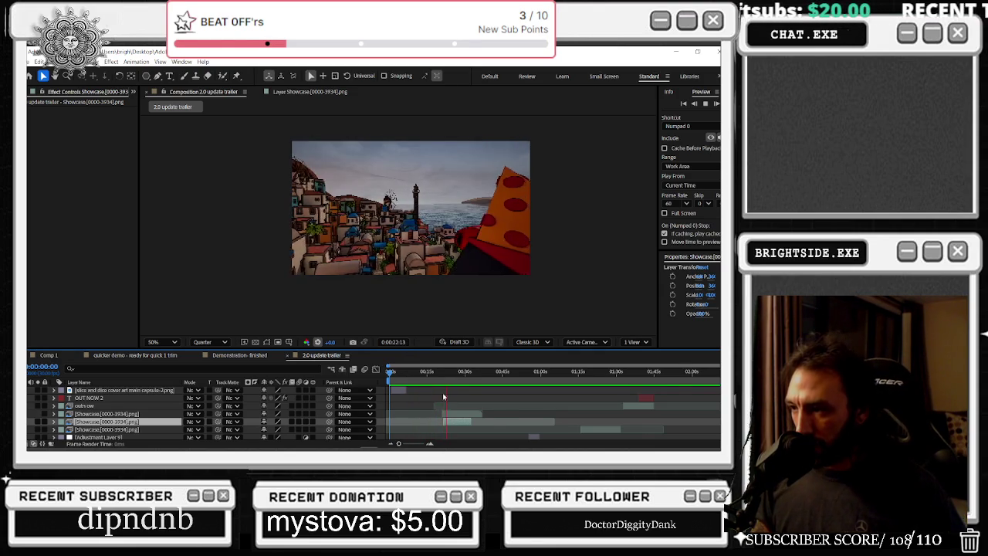
scroll(444, 397, "down", 3)
left_click(416, 438)
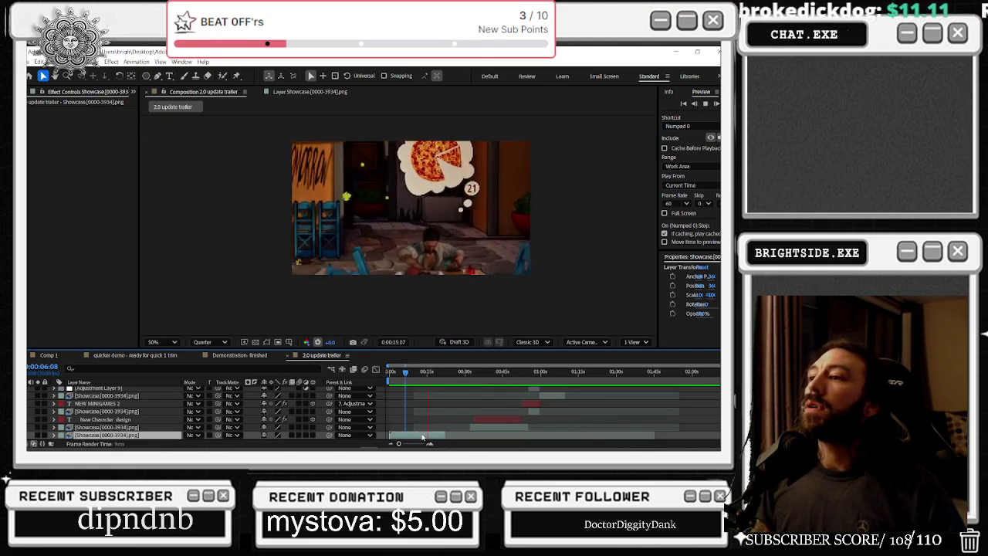
- Time-stretch the bottom clip near 18 seconds to an 80% stretch factor
key("space")
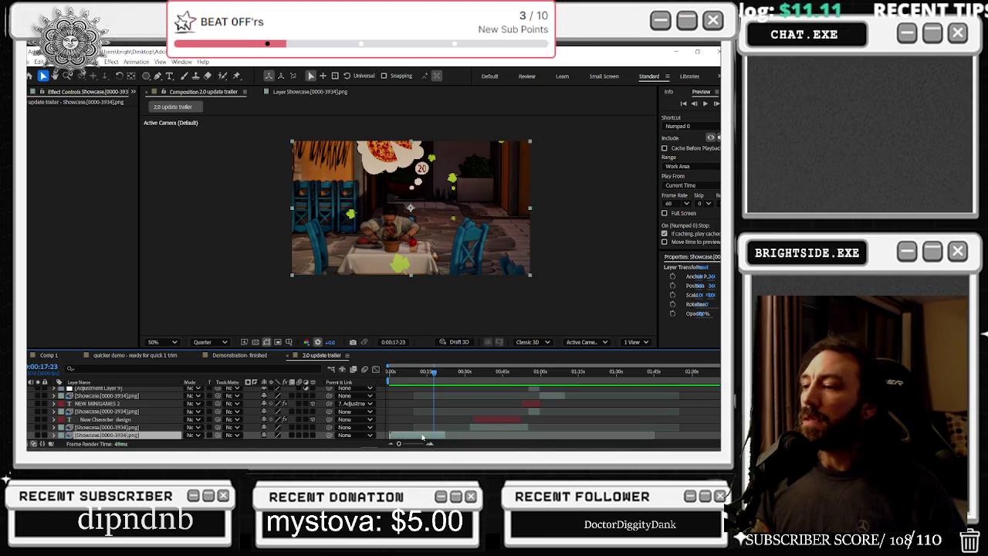
key("space")
right_click(430, 437)
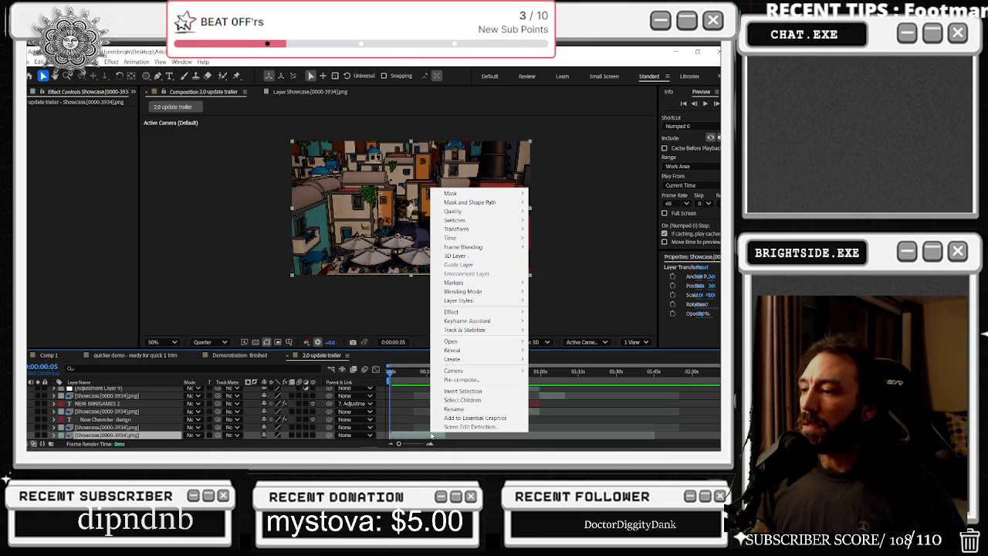
left_click(430, 372)
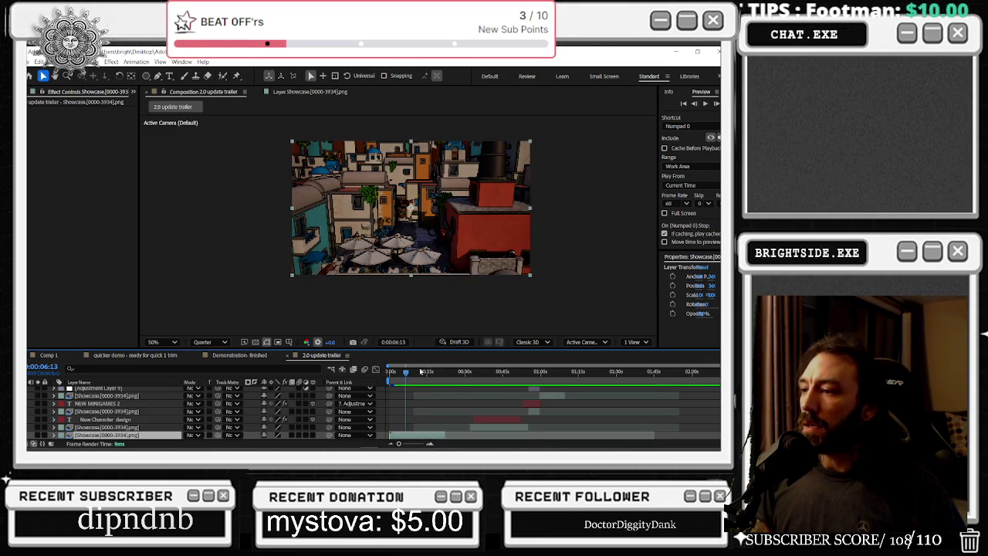
left_click_drag(429, 373, 437, 373)
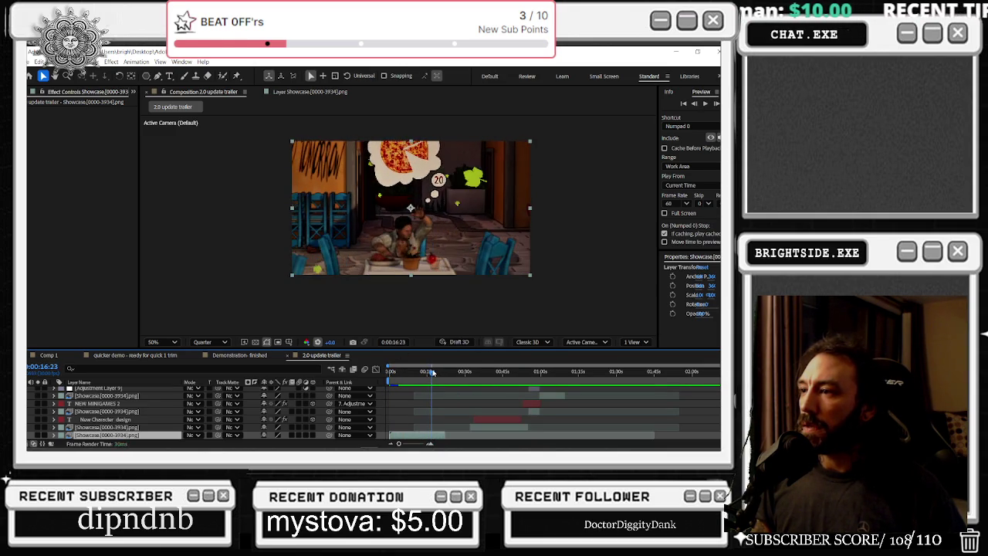
right_click(443, 436)
mouse_move(461, 240)
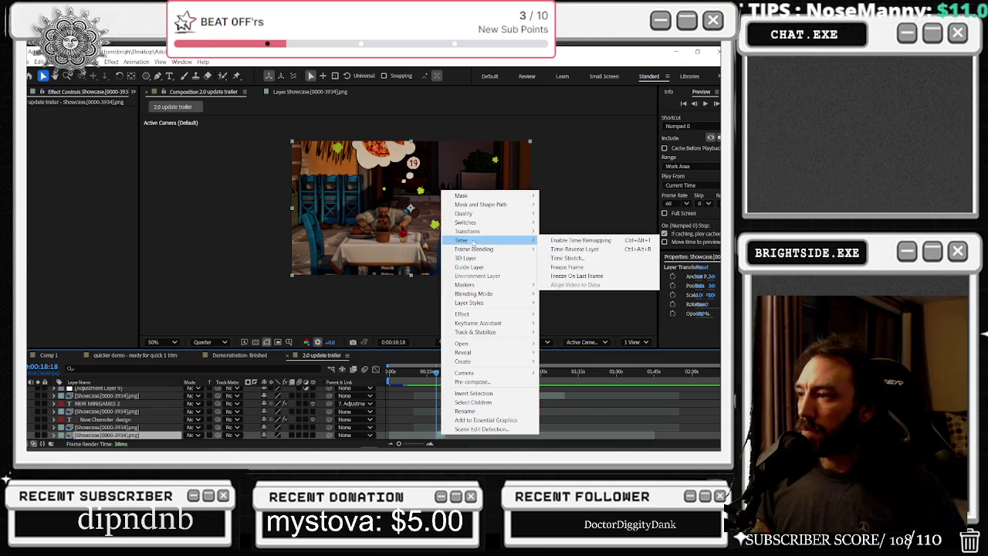
left_click(561, 258)
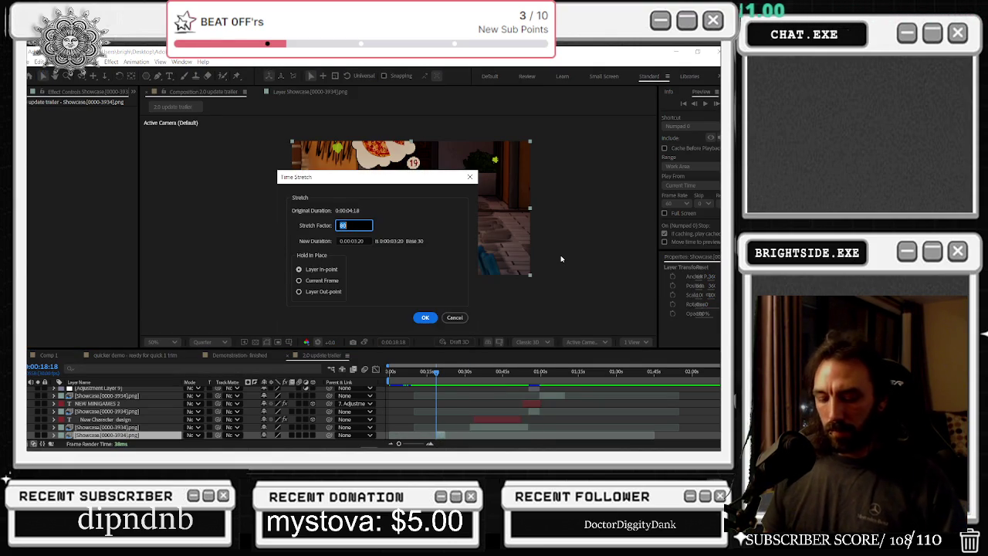
key("Return")
- Set the clip at about 20 seconds to a 100% stretch factor
scroll(403, 394, "down", 1)
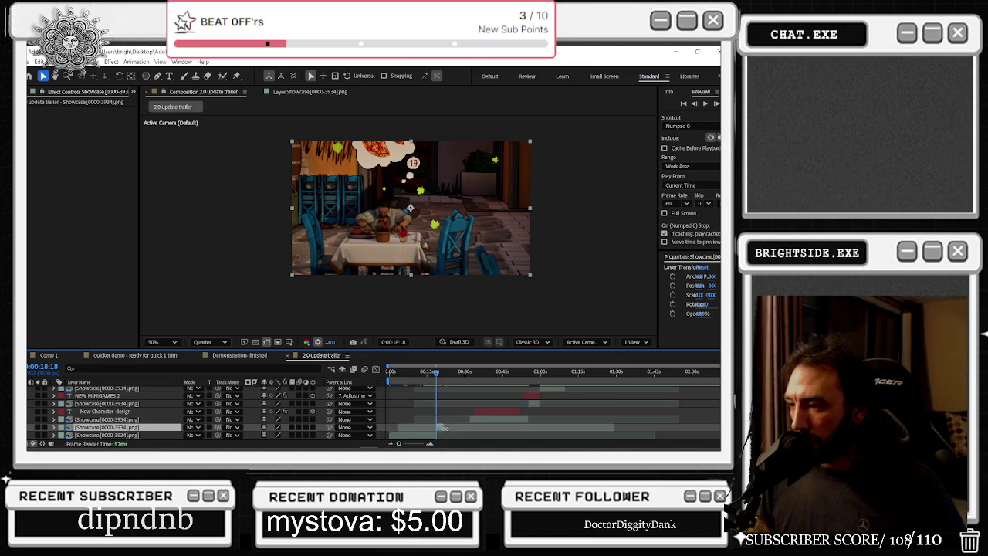
scroll(403, 383, "up", 3)
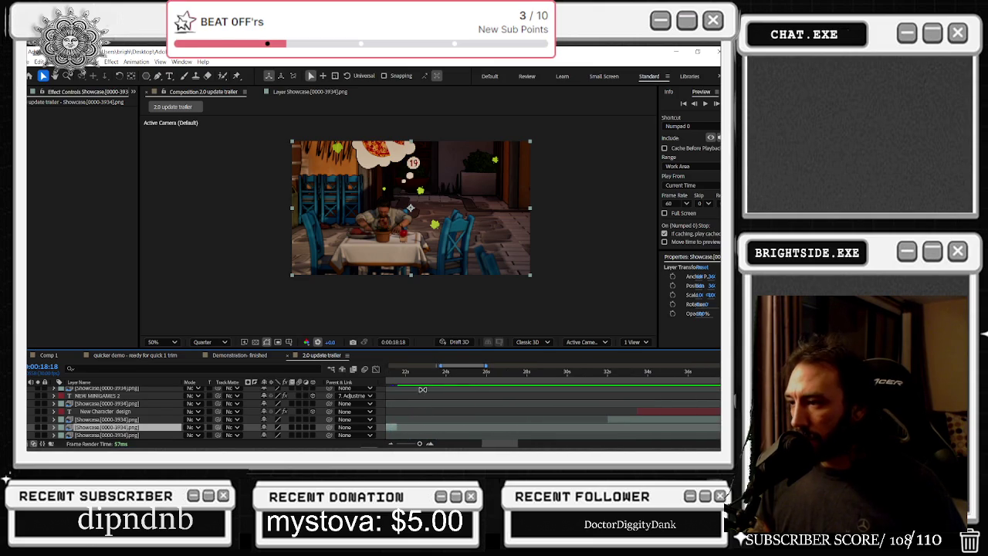
mouse_move(403, 376)
left_mouse_down()
mouse_move(391, 376)
mouse_move(620, 399)
left_mouse_up()
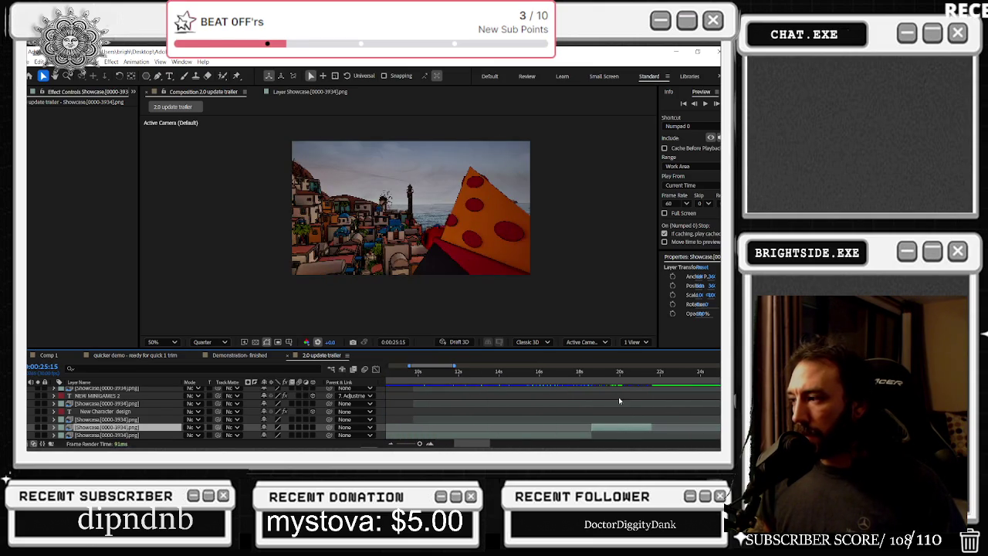
left_click_drag(574, 376, 634, 384)
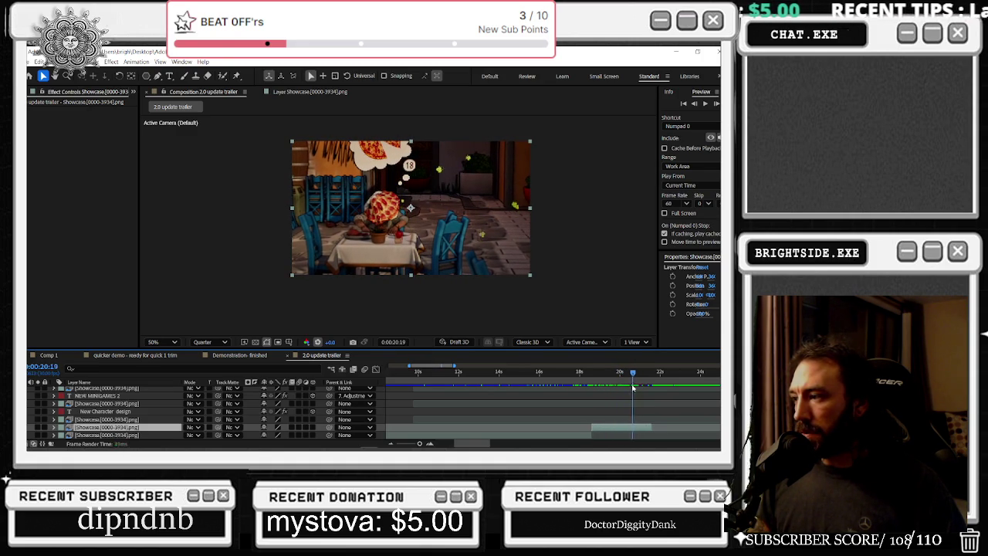
left_click_drag(634, 388, 619, 385)
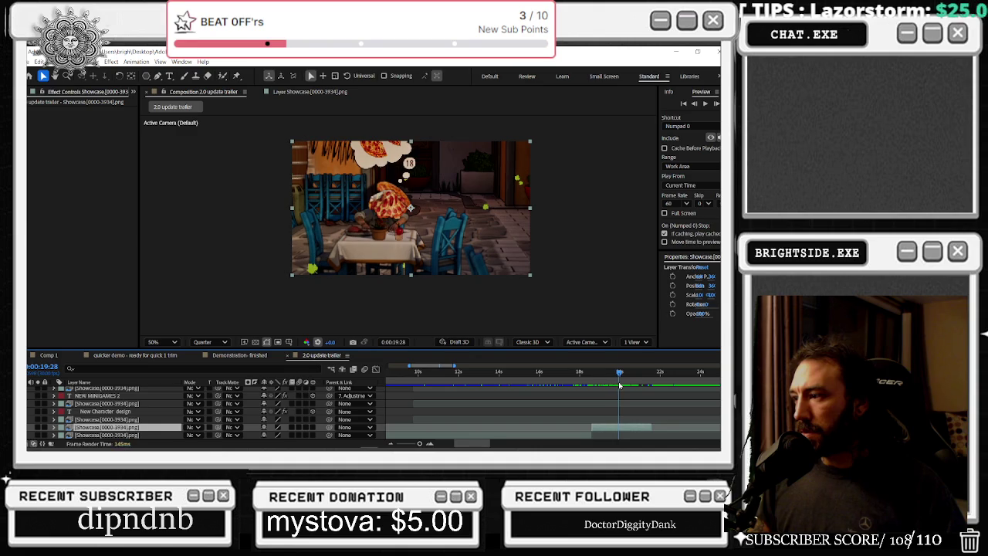
right_click(626, 430)
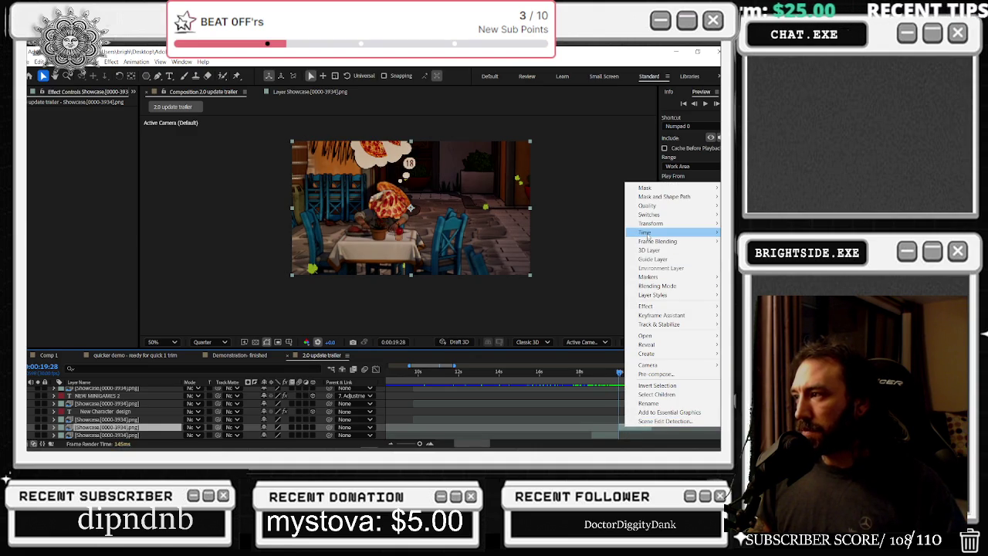
mouse_move(646, 233)
left_click(574, 251)
type("100")
key("Return")
- Give the bottom clip around 14 seconds a stretch factor of 10
scroll(573, 399, "down", 1)
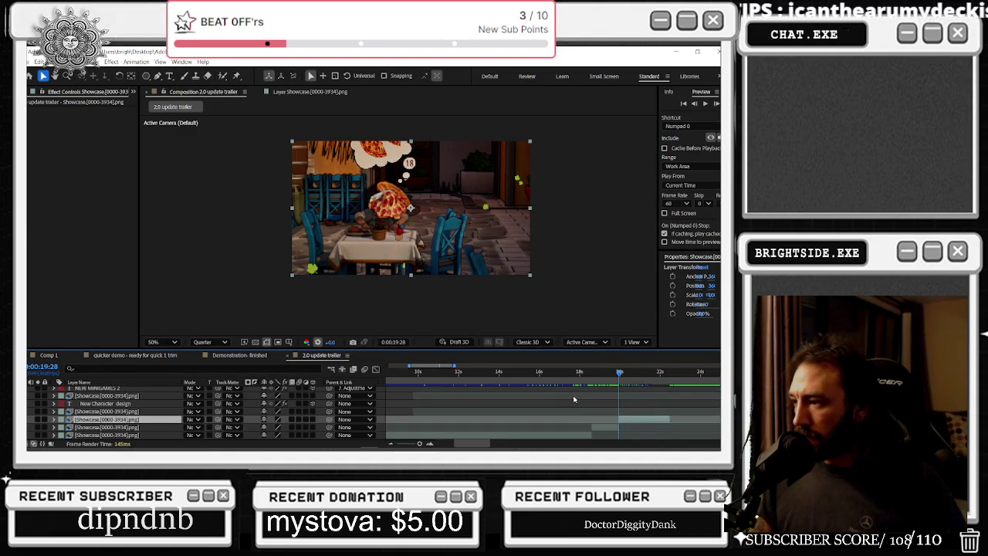
left_click_drag(553, 379, 512, 374)
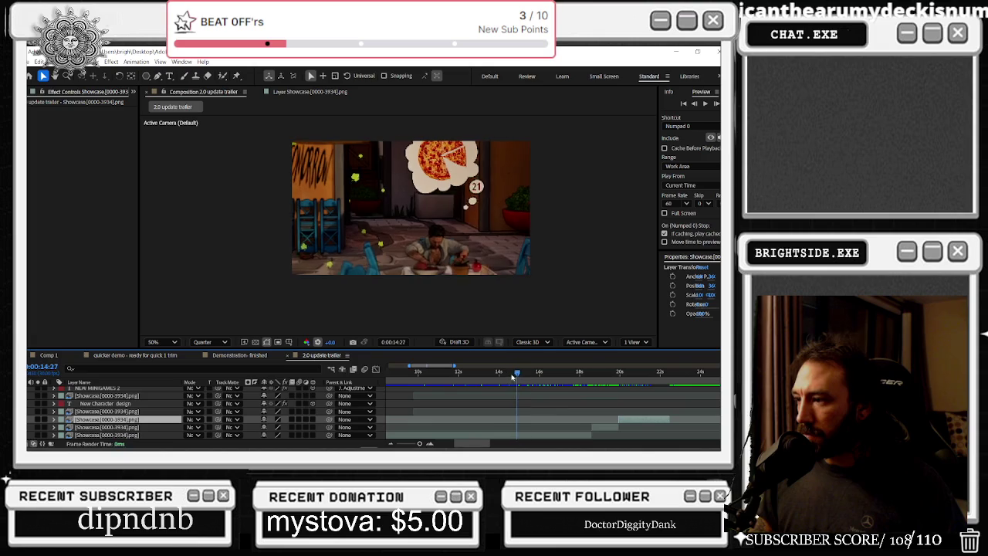
left_click(546, 436)
right_click(546, 438)
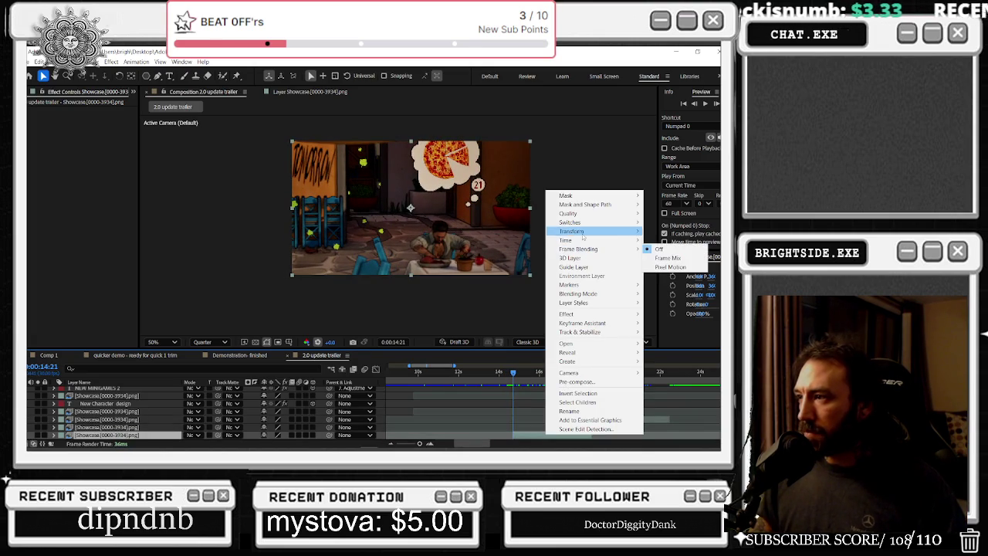
mouse_move(567, 240)
left_click(509, 258)
type("10")
key("Return")
- Select two more clip layers, return to the trailer start and fit the whole timeline
left_click(600, 429)
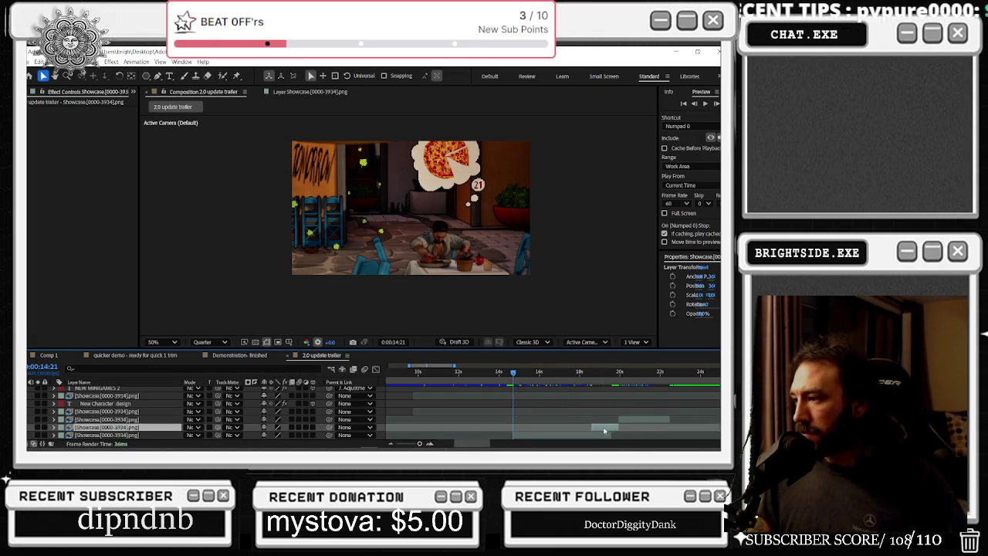
left_click(638, 421, "shift")
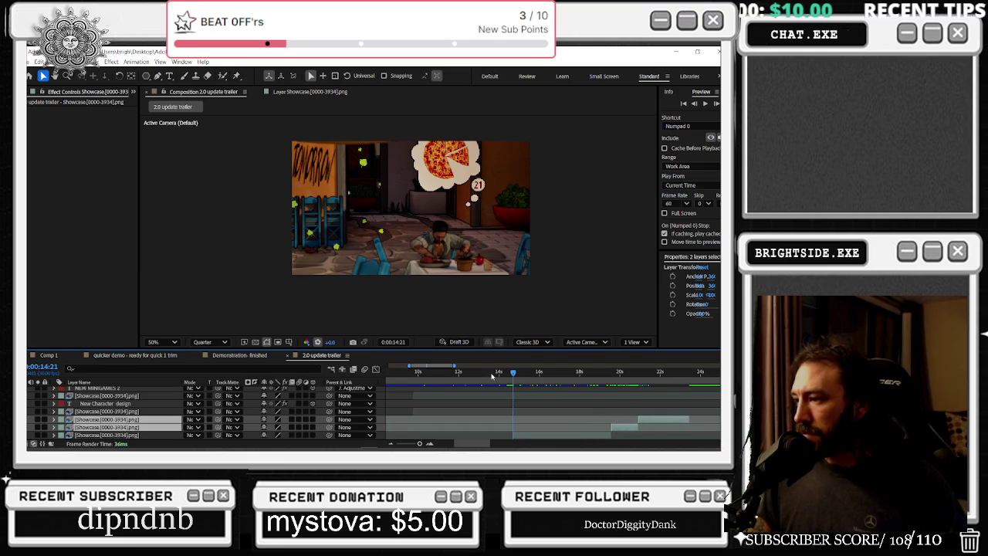
key("Home")
key("minus")
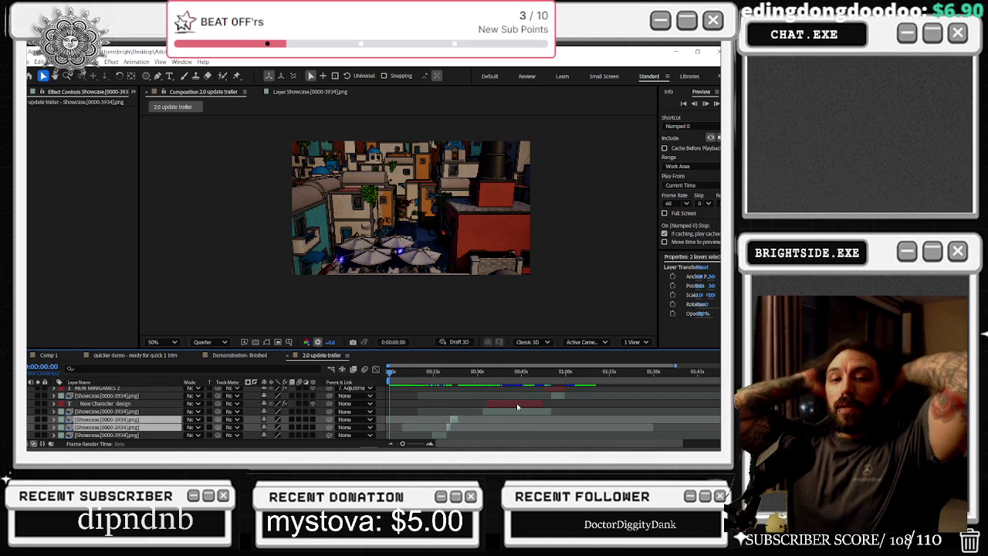
key("space")
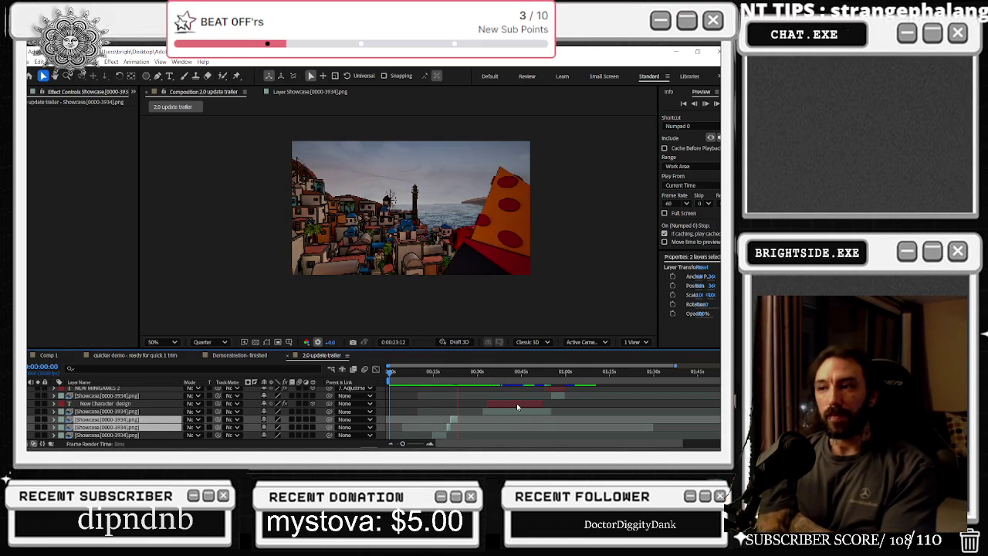
left_click(517, 404)
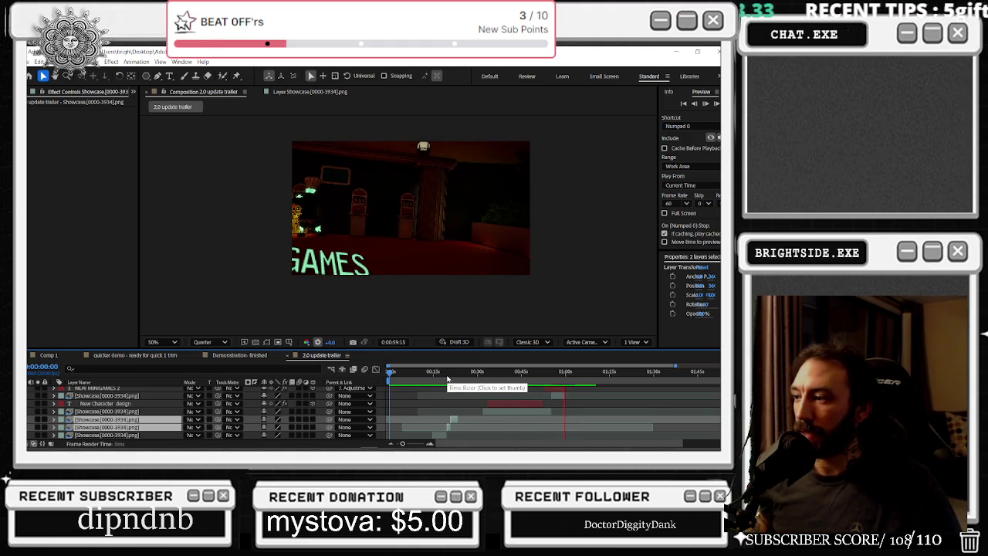
key("space")
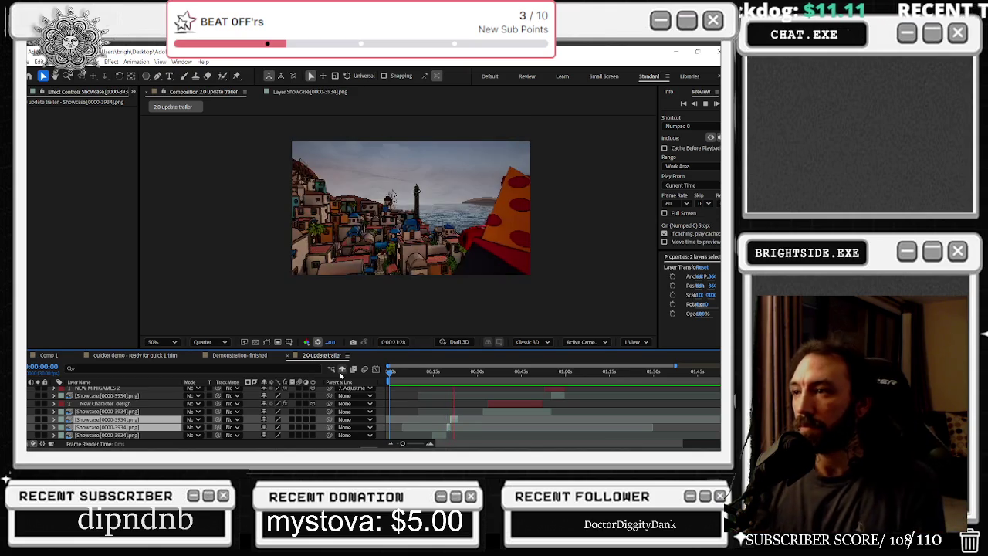
left_click(409, 372)
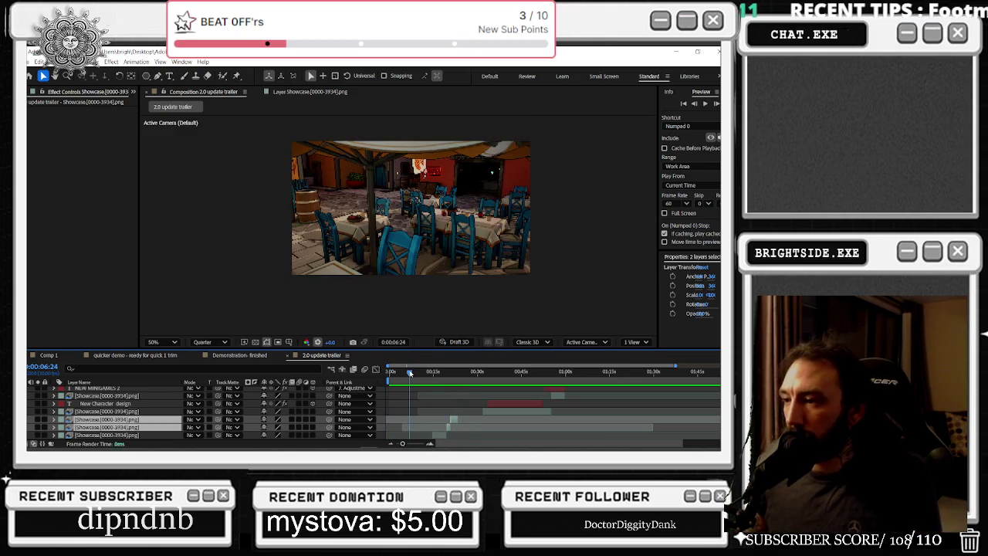
key("space")
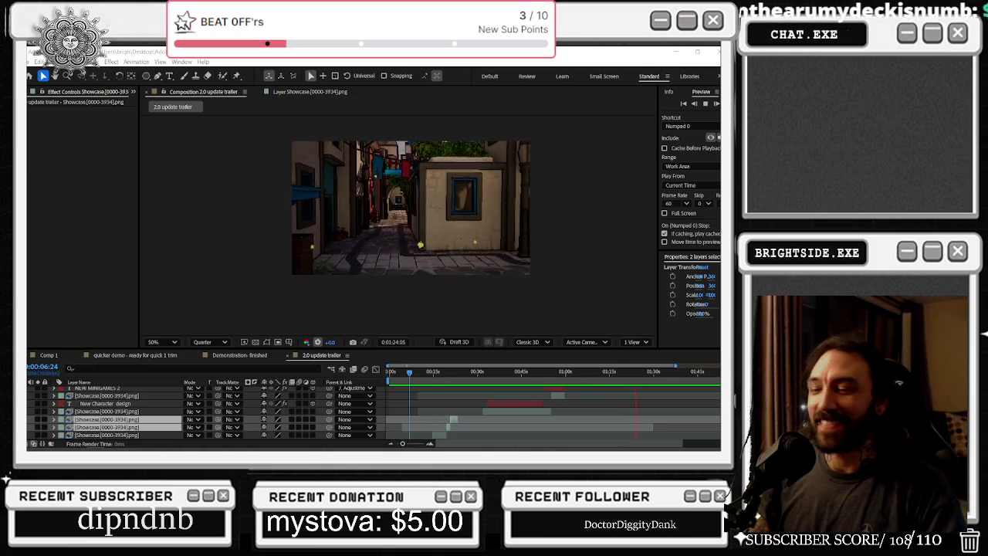
left_click(437, 374)
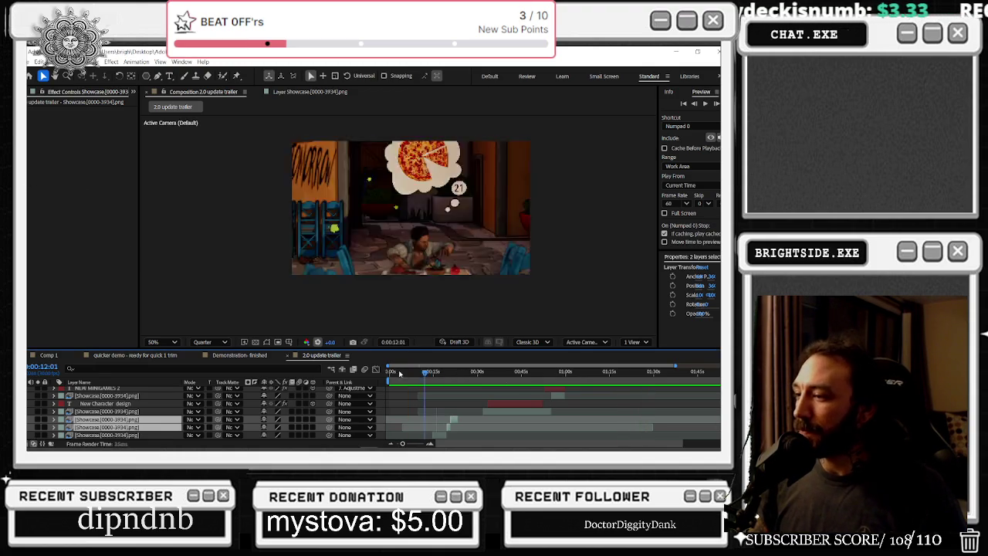
key("space")
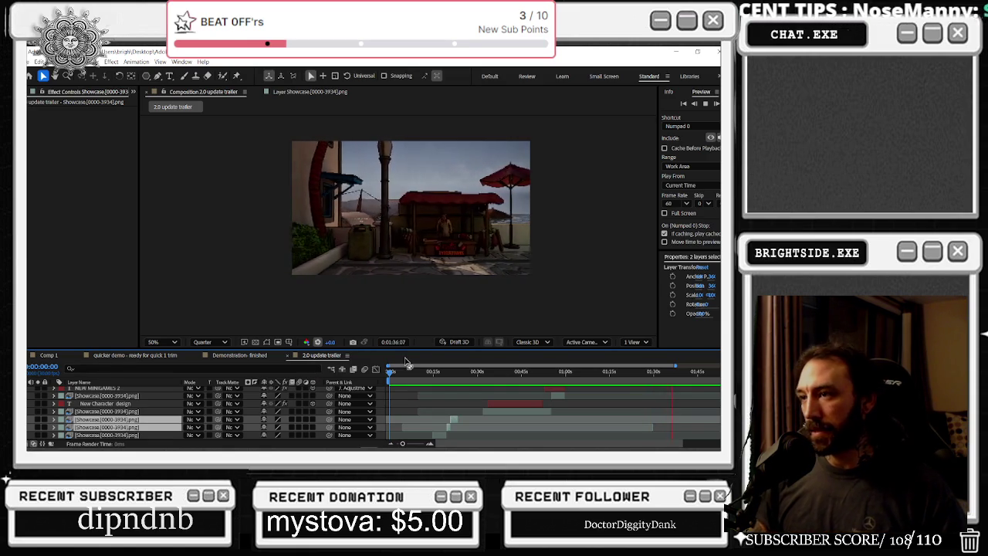
scroll(633, 404, "down", 1)
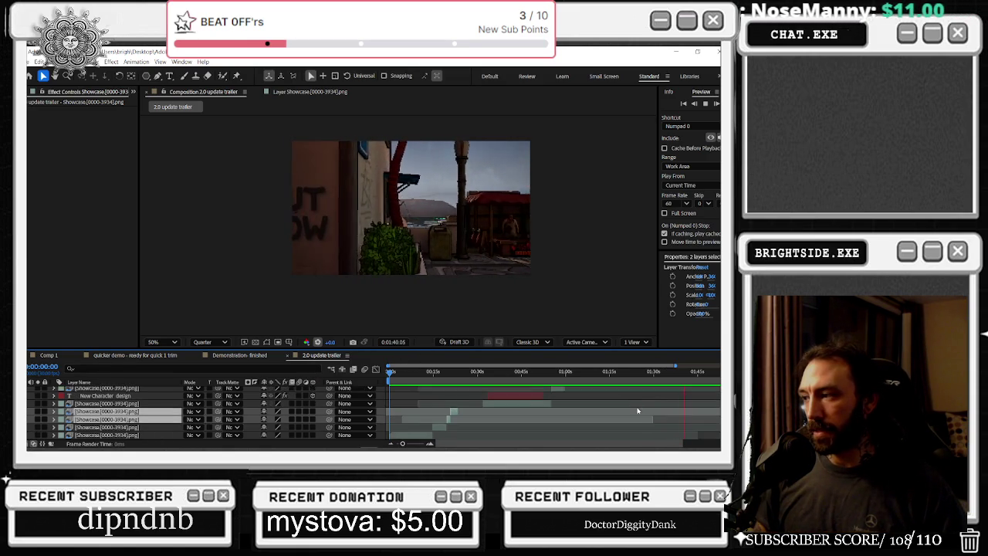
- Scrub through the trailer, then preview it from the opening Slice & Dice title
scroll(633, 403, "up", 2)
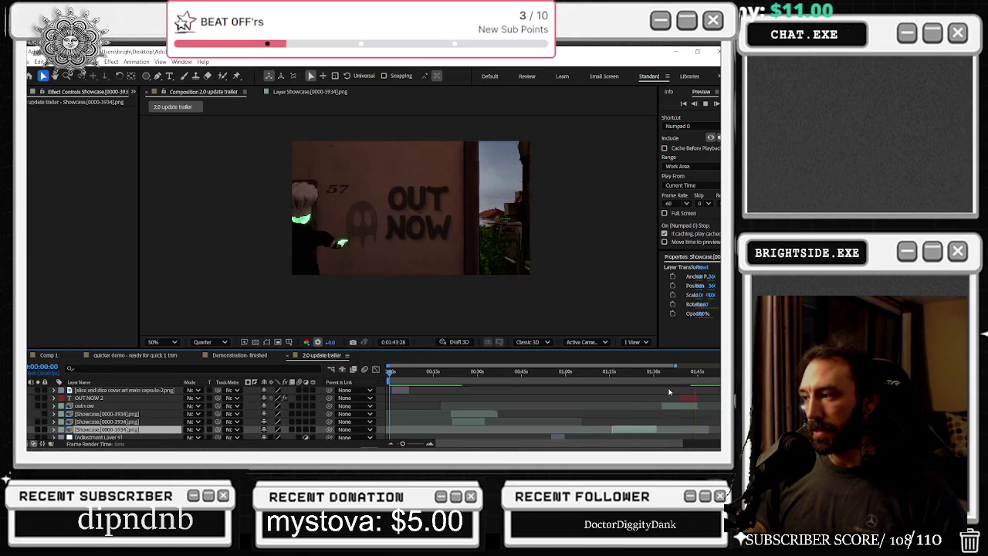
left_click_drag(464, 376, 664, 384)
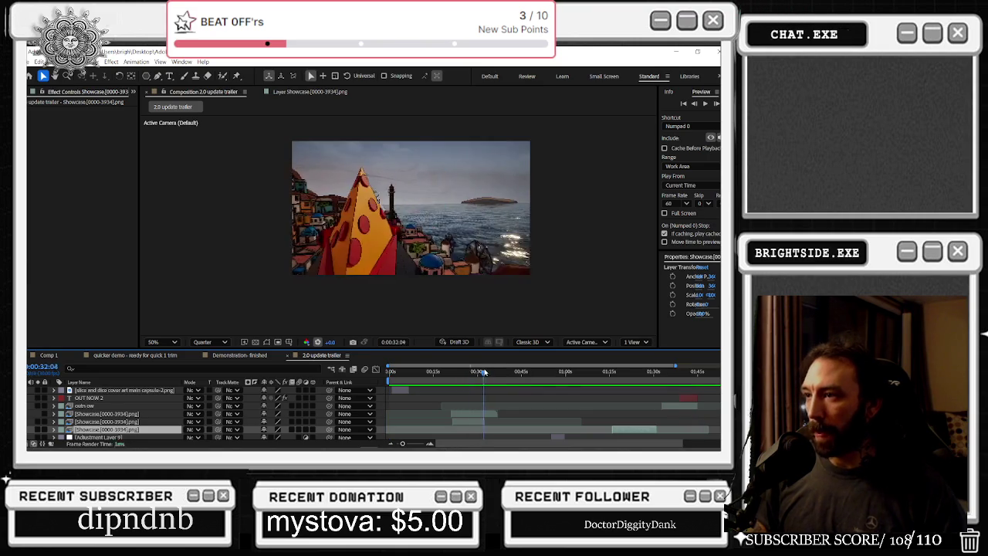
key("space")
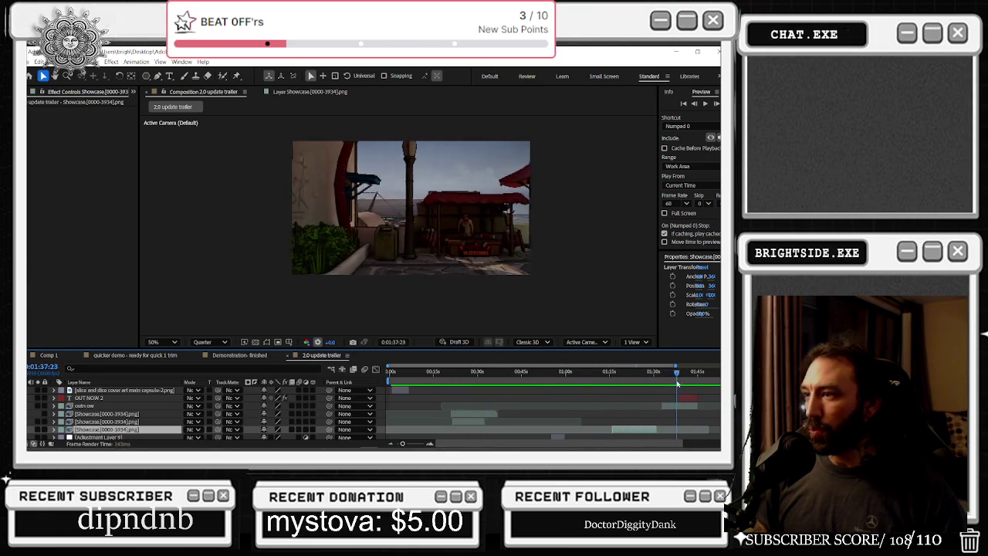
left_click_drag(632, 385, 569, 382)
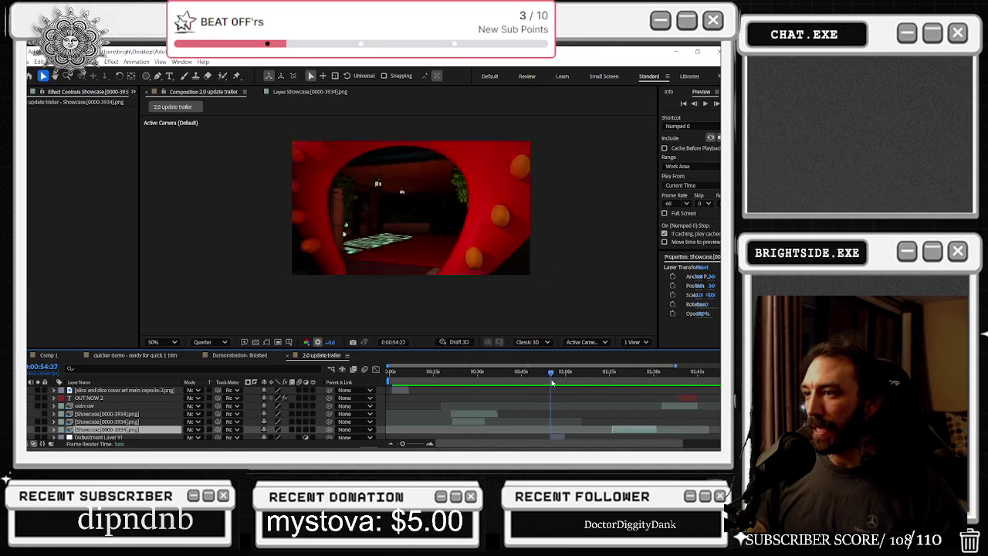
left_click_drag(582, 378, 468, 387)
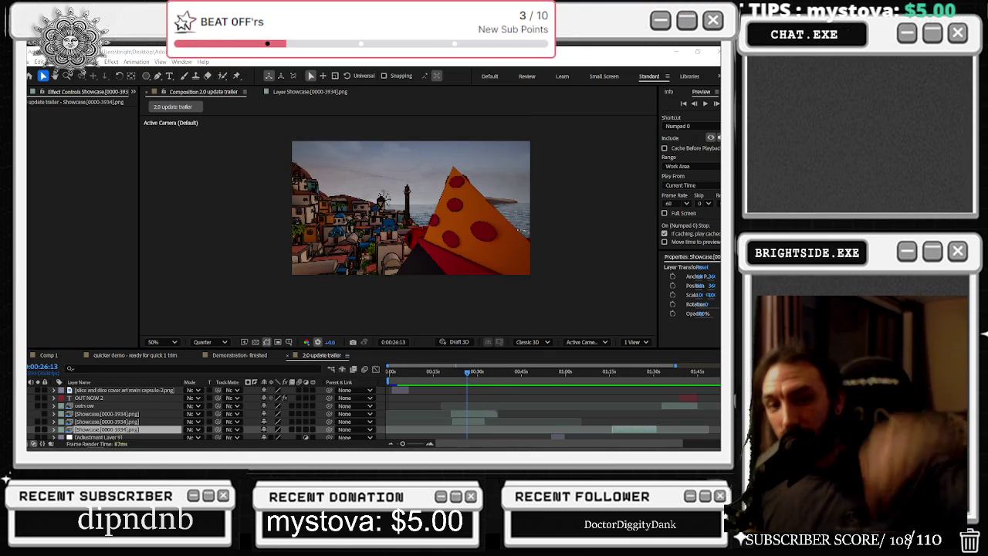
left_click(388, 372)
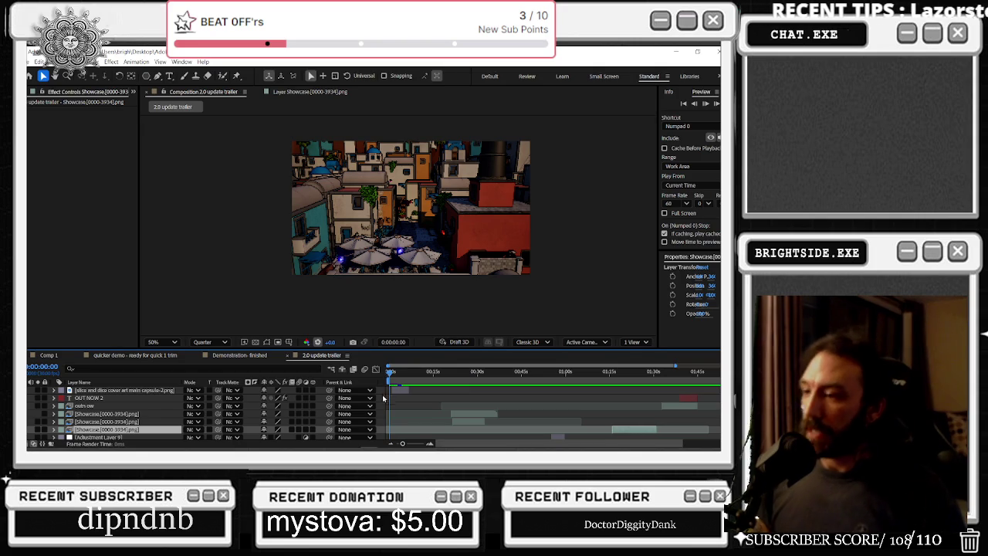
left_click_drag(387, 373, 405, 382)
key("space")
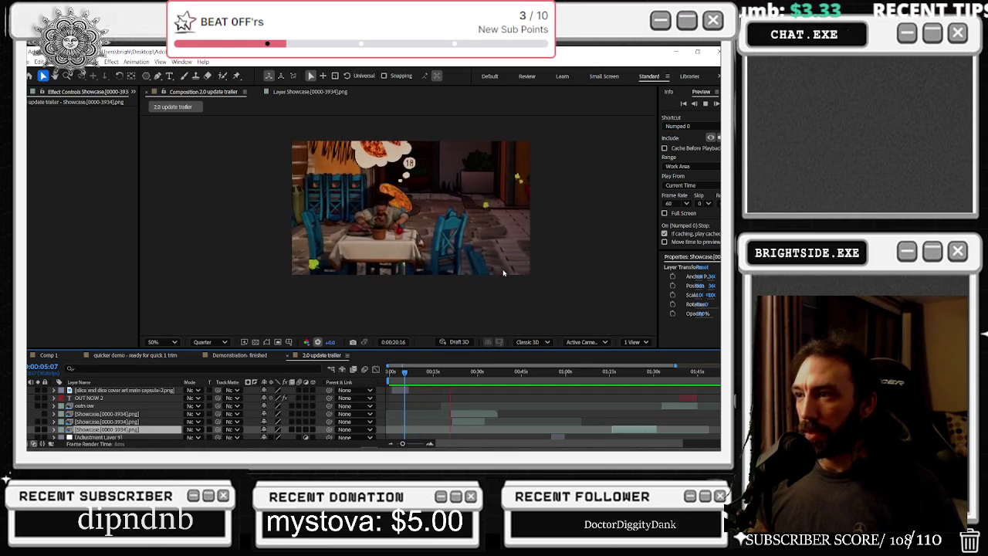
scroll(442, 405, "down", 5)
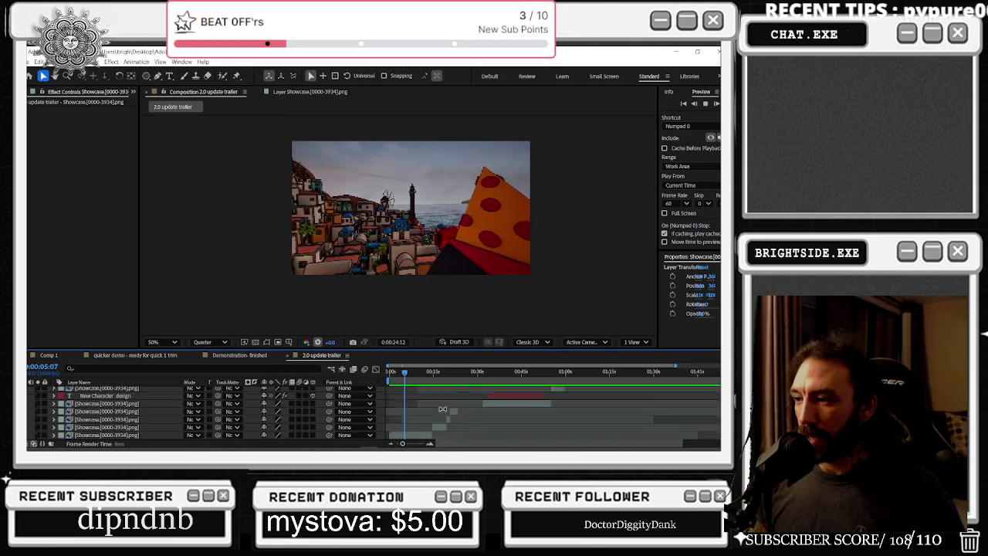
- Stop the preview near 20 seconds and review the clips between 17 and 23 seconds
scroll(466, 395, "up", 3, "alt")
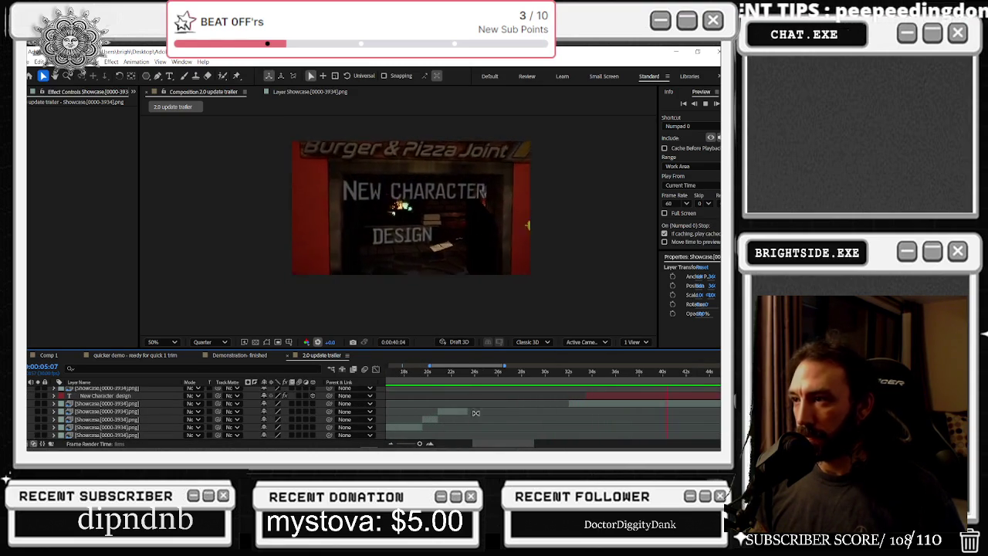
left_click(419, 372)
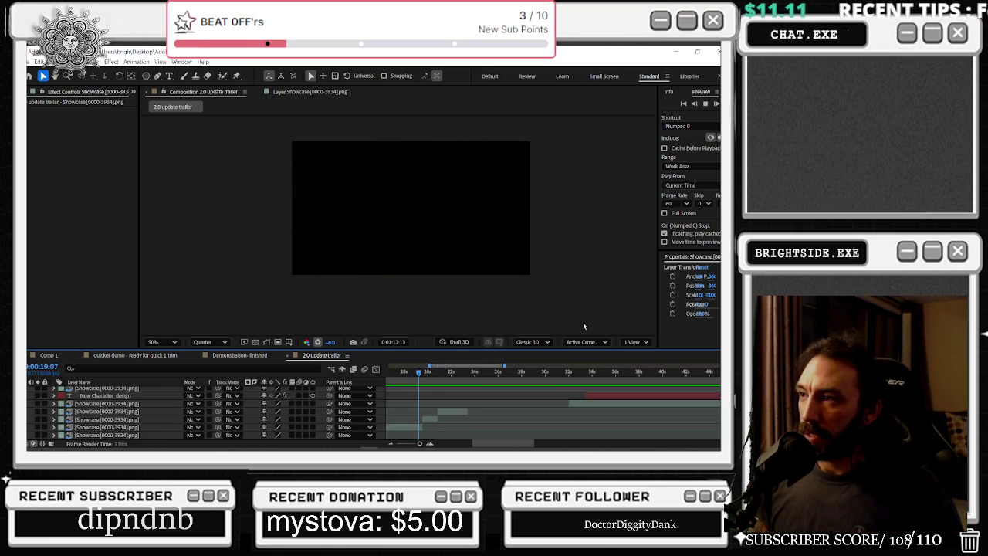
left_click_drag(423, 379, 458, 378)
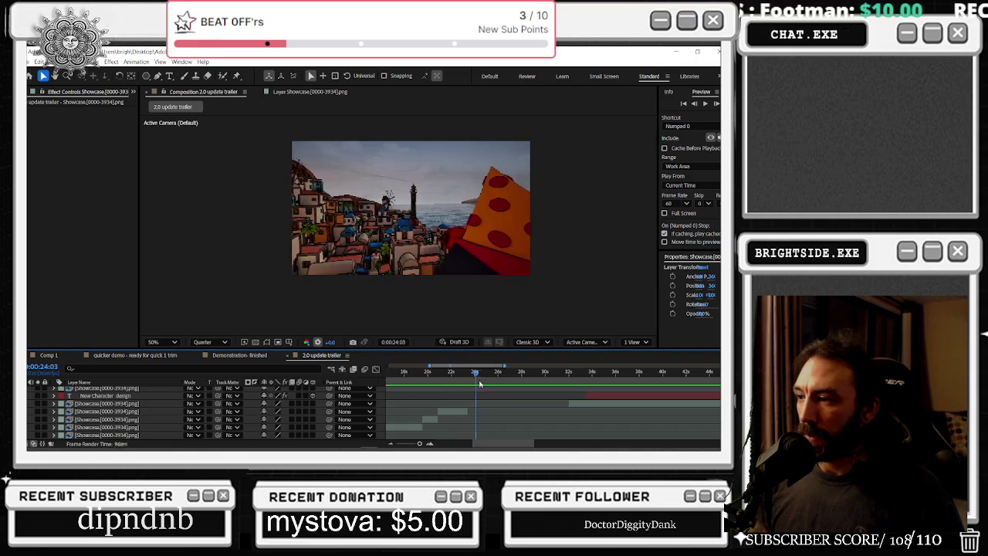
mouse_move(458, 378)
left_mouse_down()
mouse_move(466, 397)
mouse_move(396, 395)
left_mouse_up()
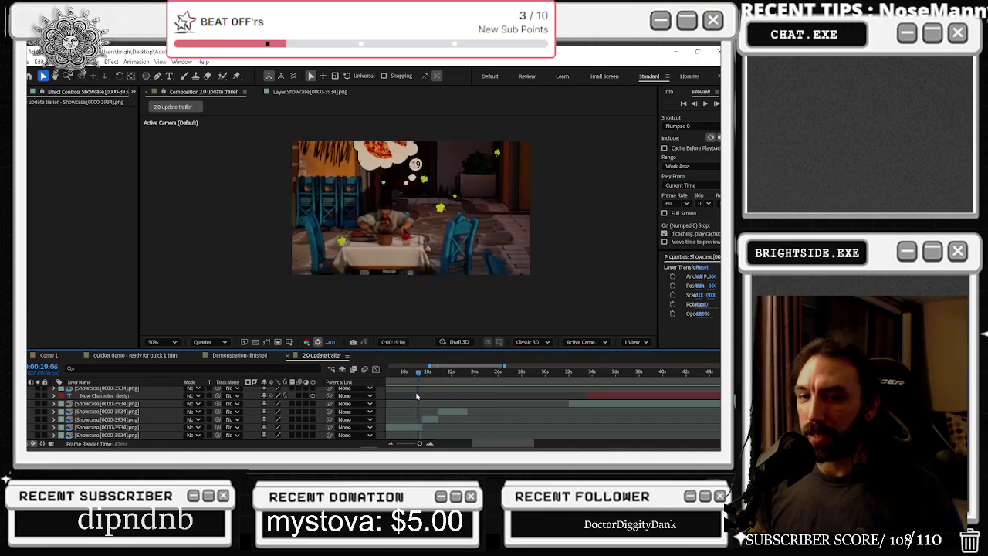
key("space")
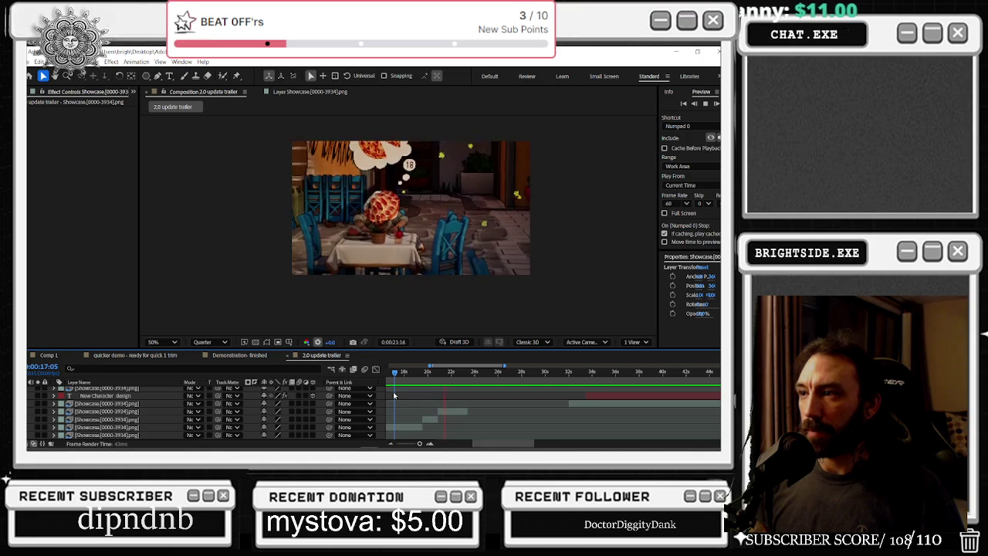
left_click_drag(421, 374, 448, 379)
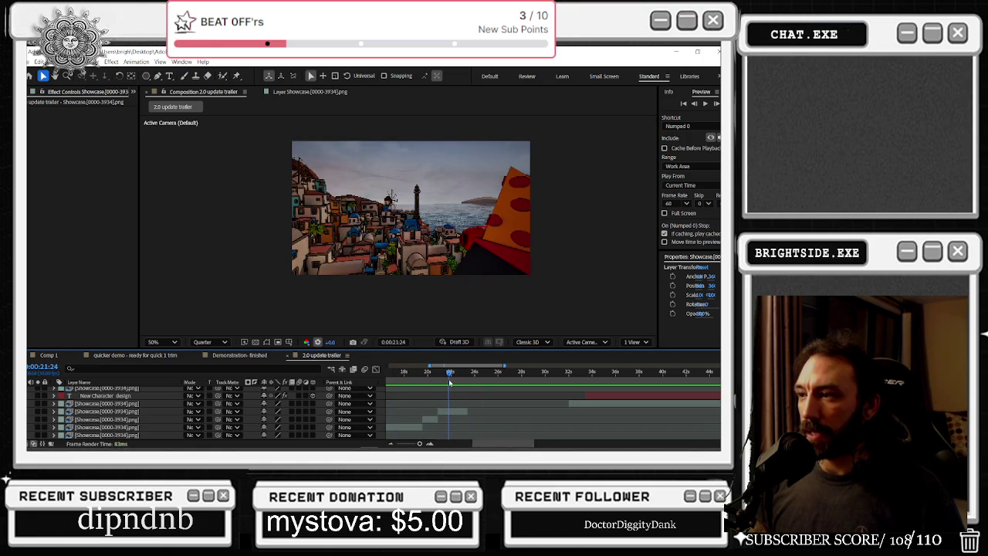
scroll(459, 418, "up", 5)
- Bring the two selected gameplay clips to the top of the stack with Ctrl+Shift+]
left_click(460, 421)
left_click(461, 415, "ctrl")
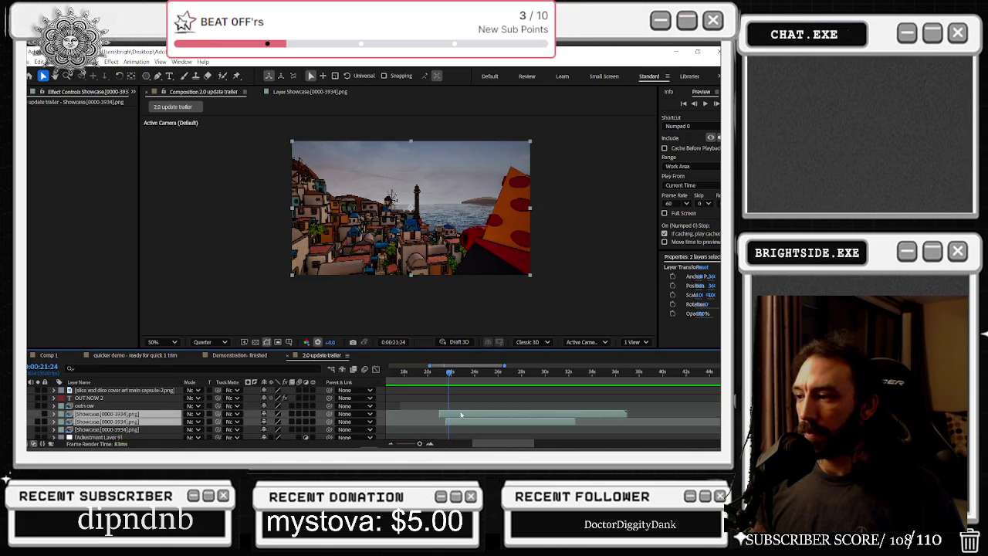
scroll(461, 416, "down", 3)
scroll(461, 415, "down", 2)
key("ctrl+shift+bracketright")
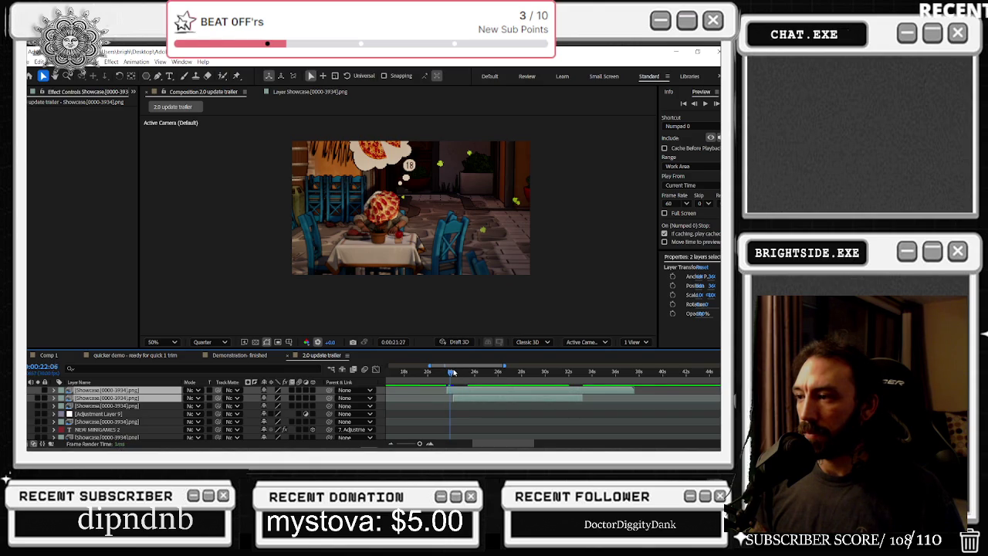
- Check the frames around 22–23 seconds, then return to the pizza scene at 21 seconds
left_click(453, 373)
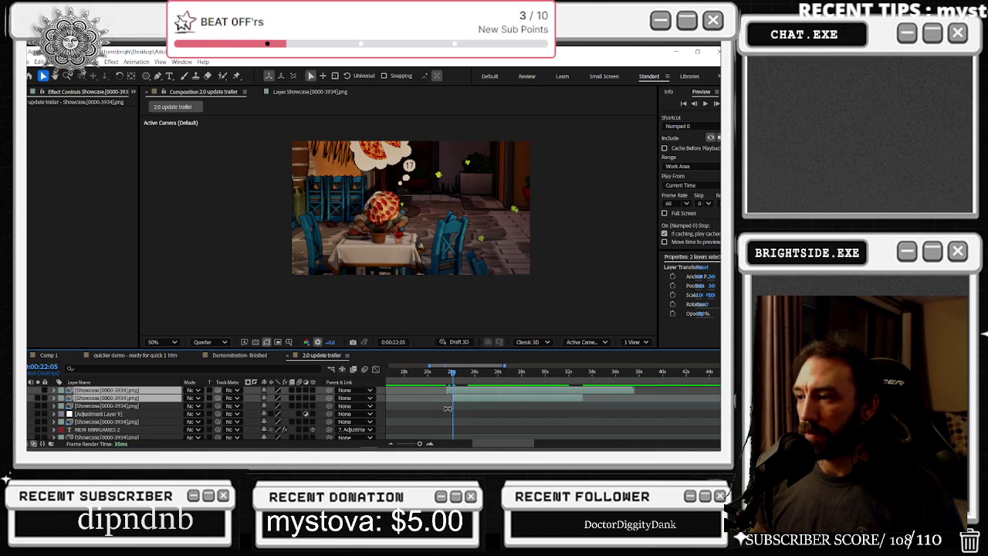
scroll(448, 409, "up", 3)
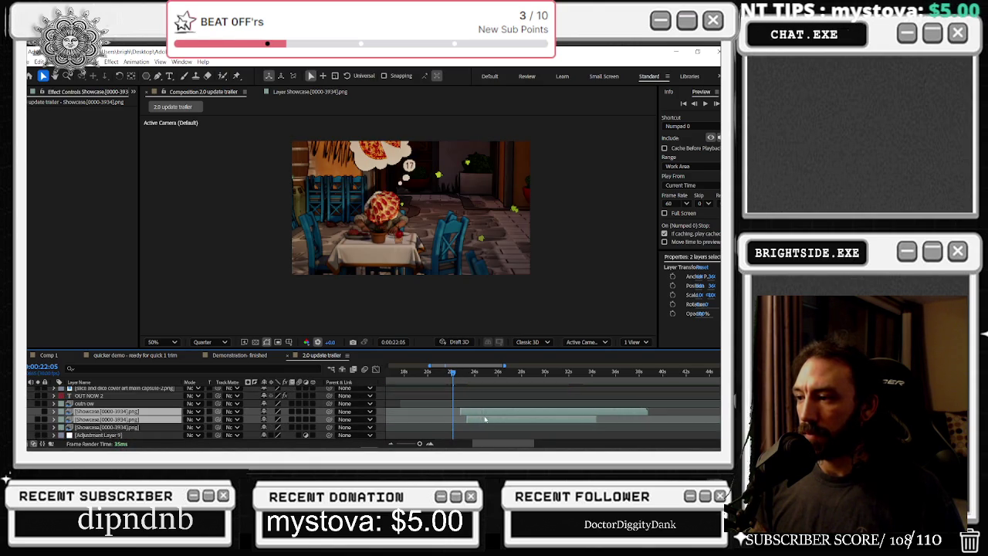
scroll(480, 415, "down", 3)
left_click_drag(457, 375, 464, 375)
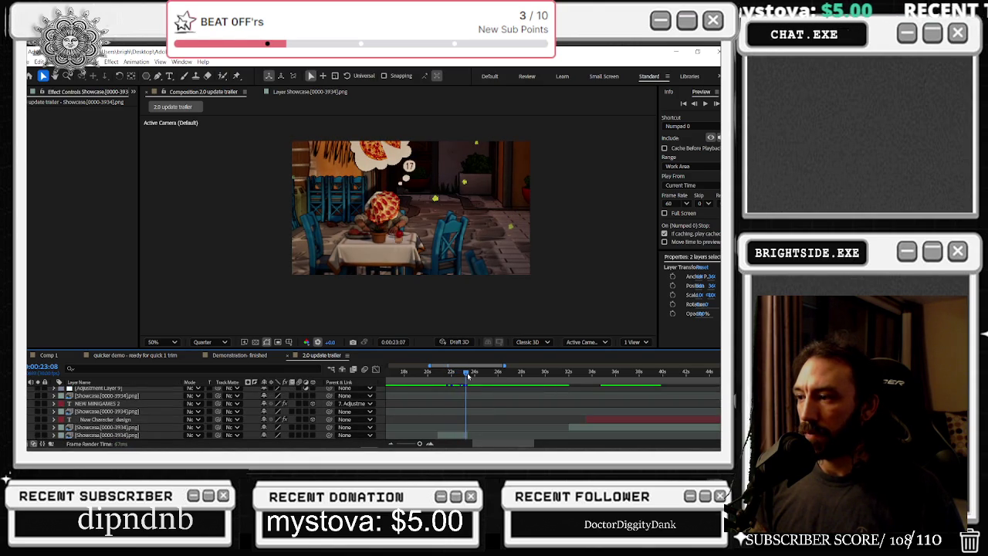
scroll(489, 399, "up", 3)
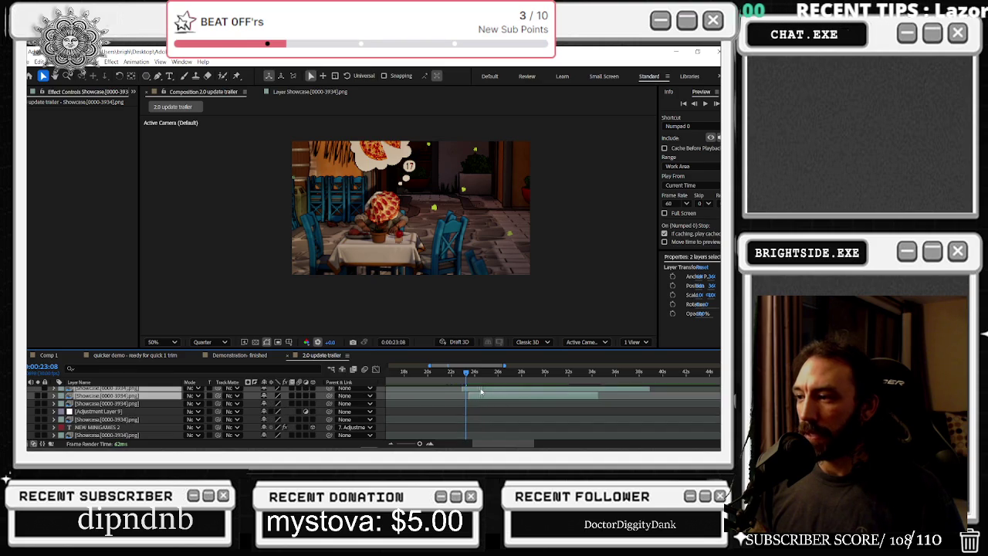
left_click_drag(445, 376, 285, 370)
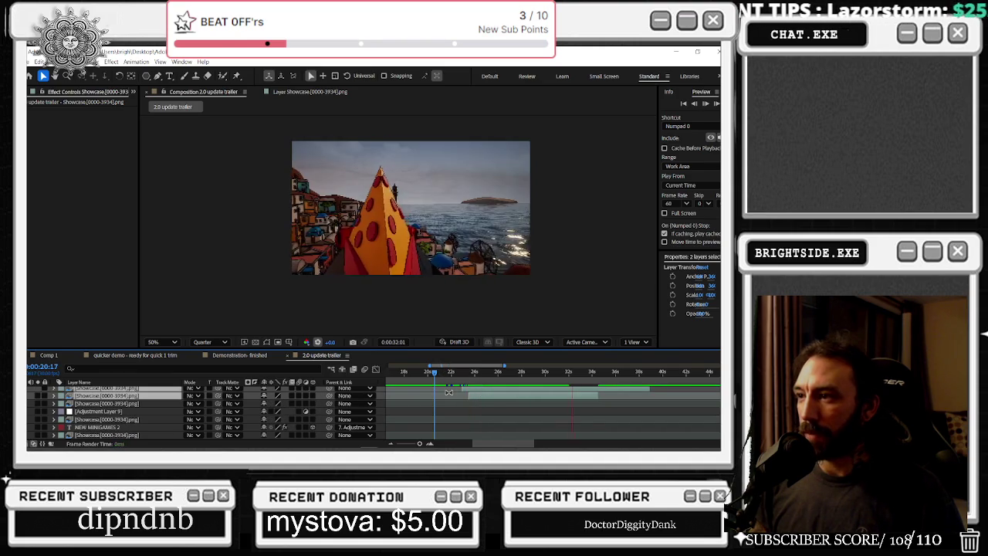
scroll(607, 406, "down", 5)
left_click(647, 375)
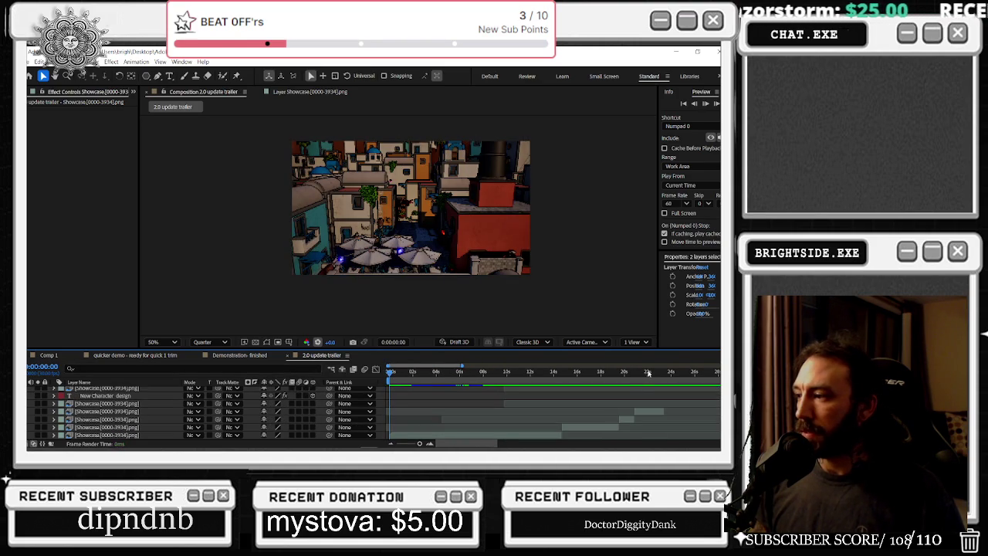
- Select the pizza-scene layer, widen the side panel, search Effects & Presets for 'camera shake', then clear it
left_click(647, 413)
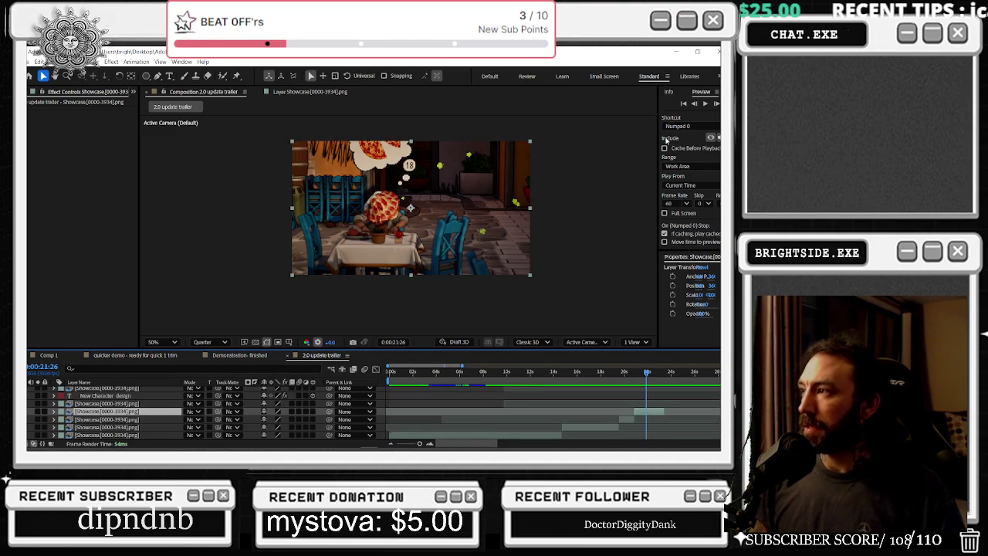
left_click_drag(656, 138, 590, 139)
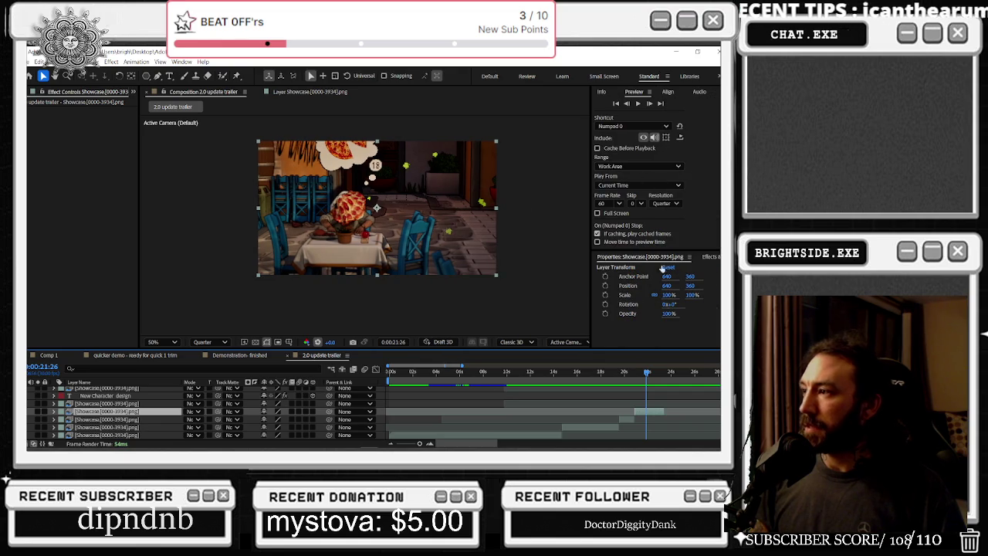
left_click(710, 257)
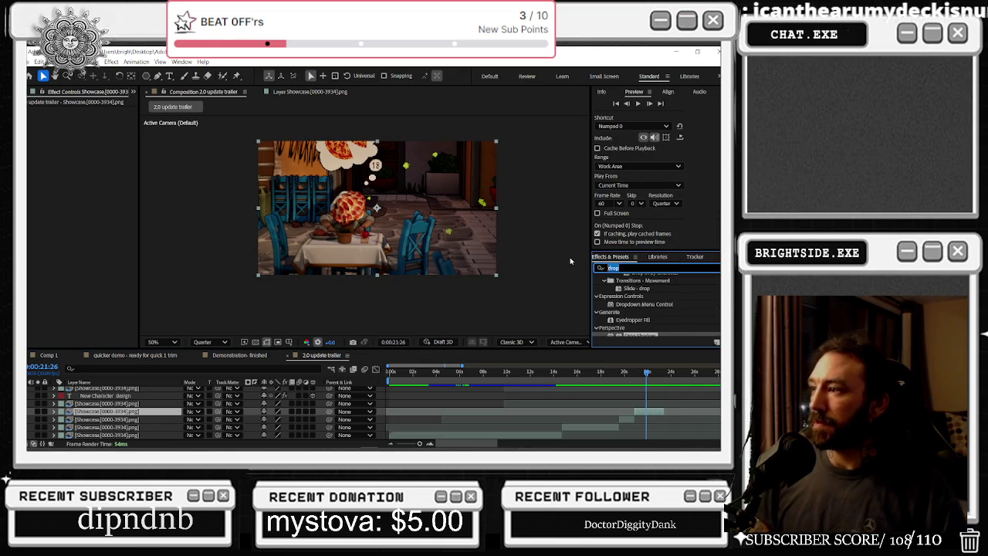
type("crmera sha")
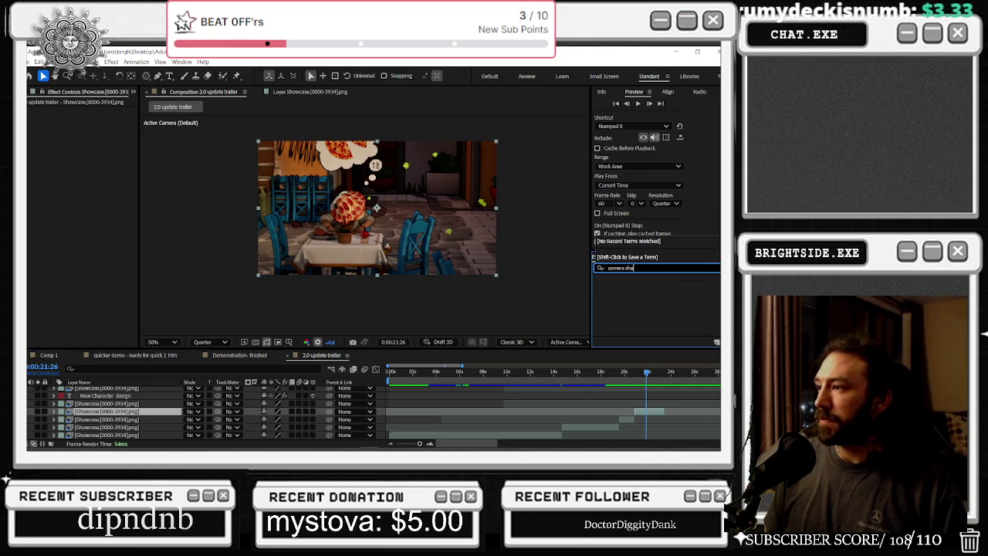
type("shake")
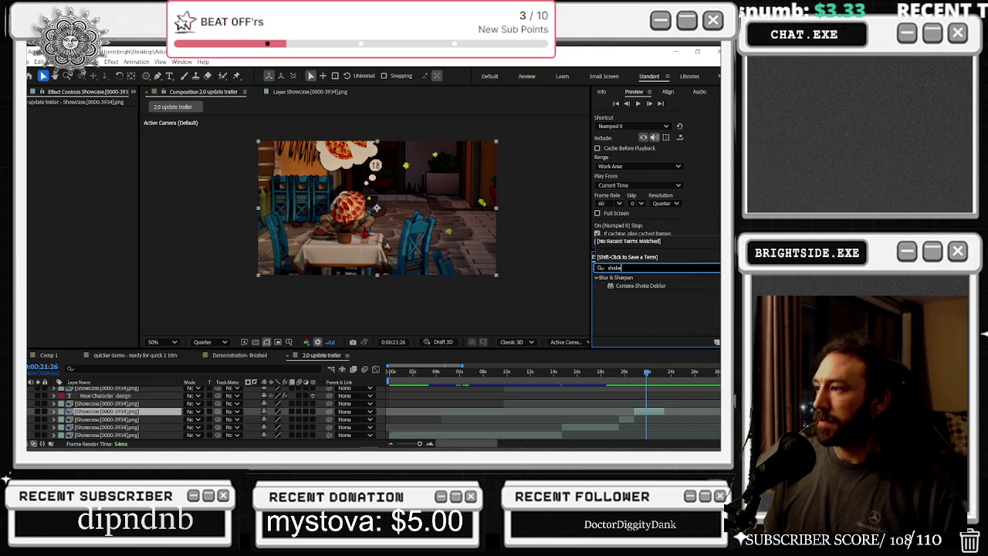
key("BackSpace")
key("BackSpace")
key("BackSpace")
key("BackSpace")
key("BackSpace")
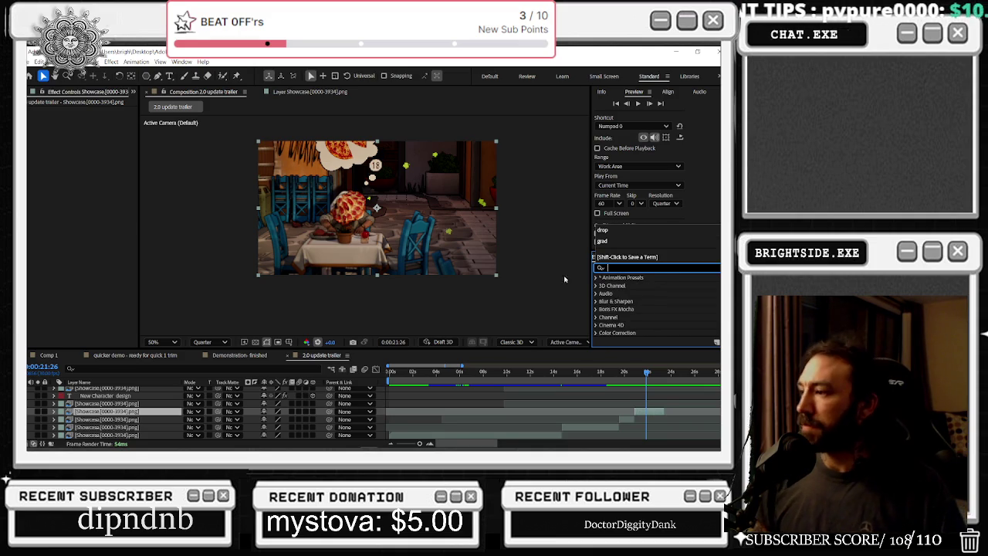
key("Escape")
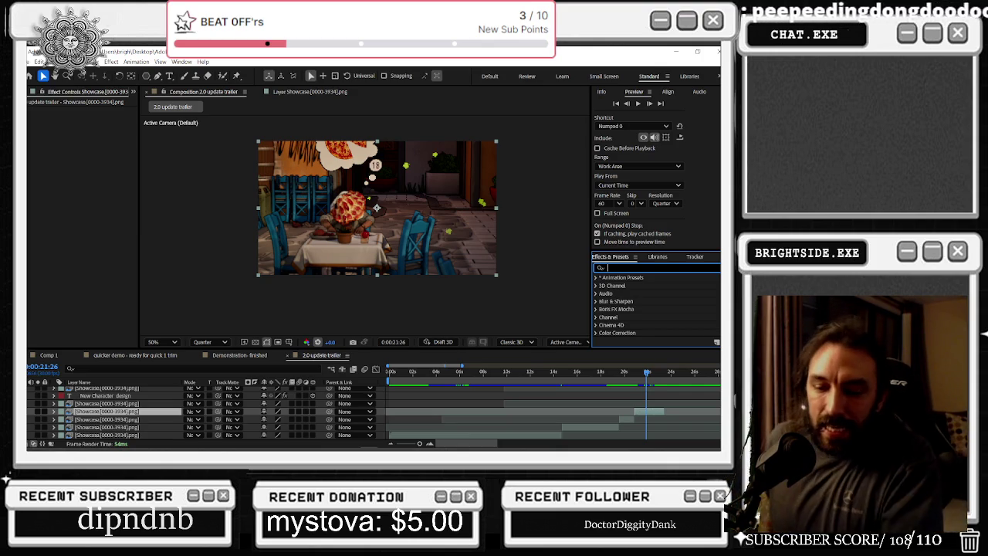
left_click(376, 208)
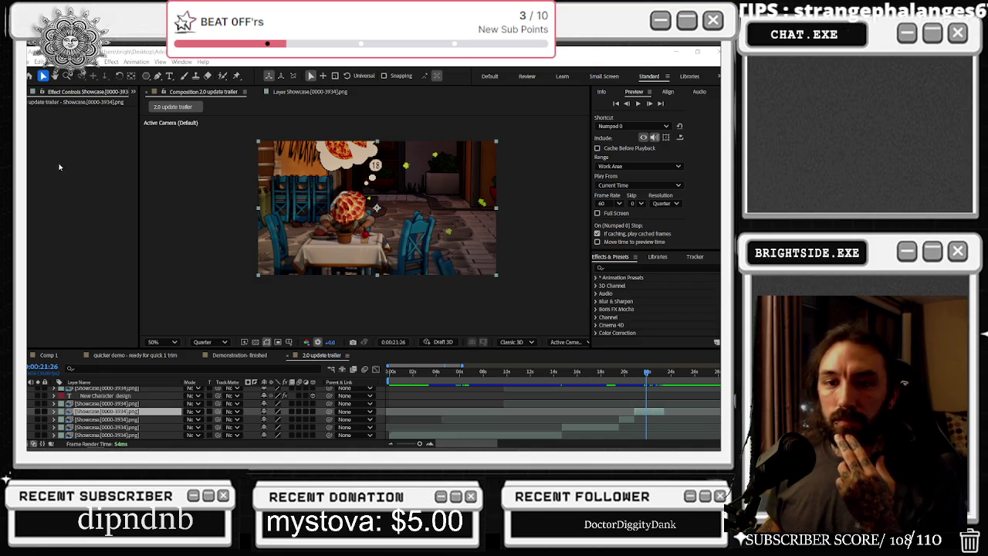
- Hide the Parent & Link and Mode/Track Matte columns, then preview the trailer to 0:00:21:05
left_click(501, 378)
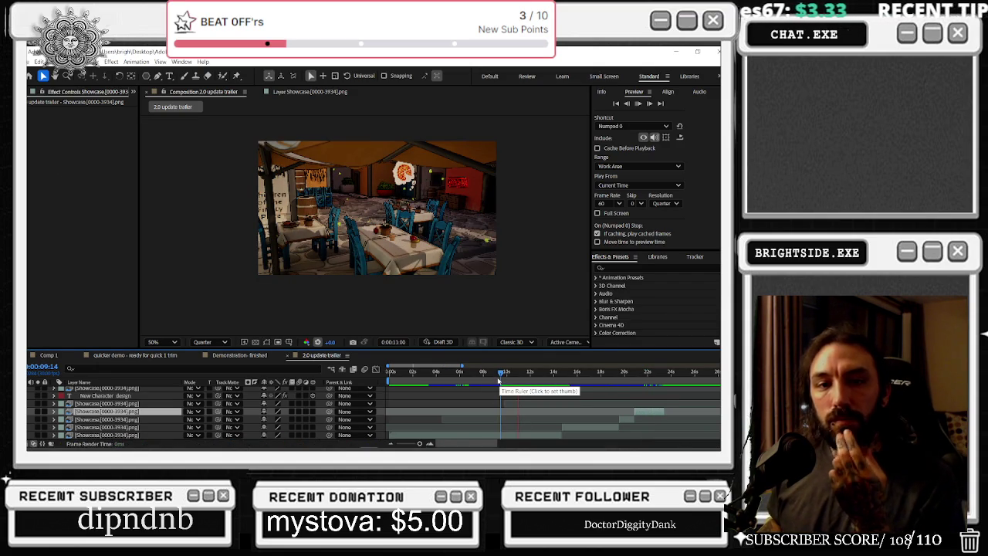
left_click(576, 374)
mouse_move(576, 375)
left_mouse_down()
mouse_move(653, 378)
mouse_move(325, 392)
left_mouse_up()
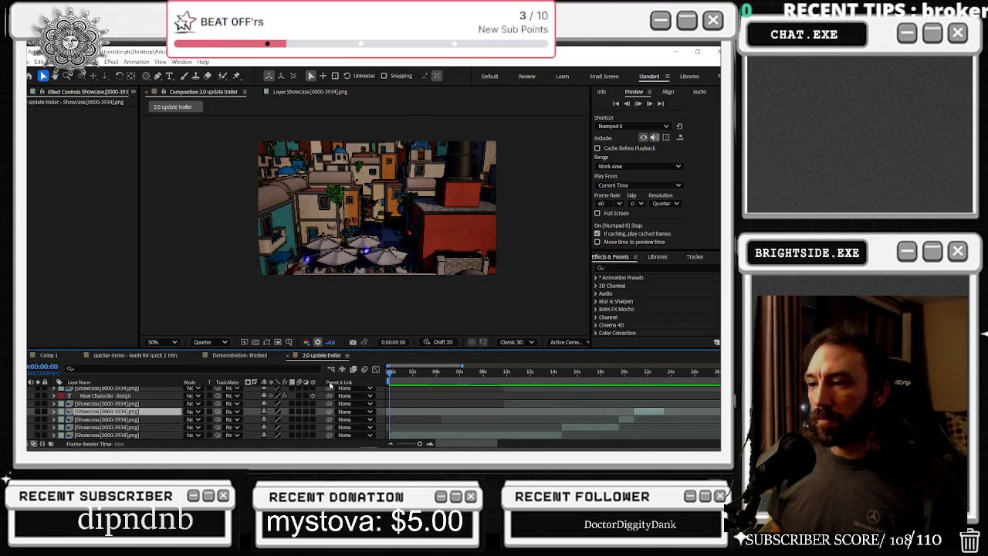
right_click(339, 383)
left_click(364, 386)
key("space")
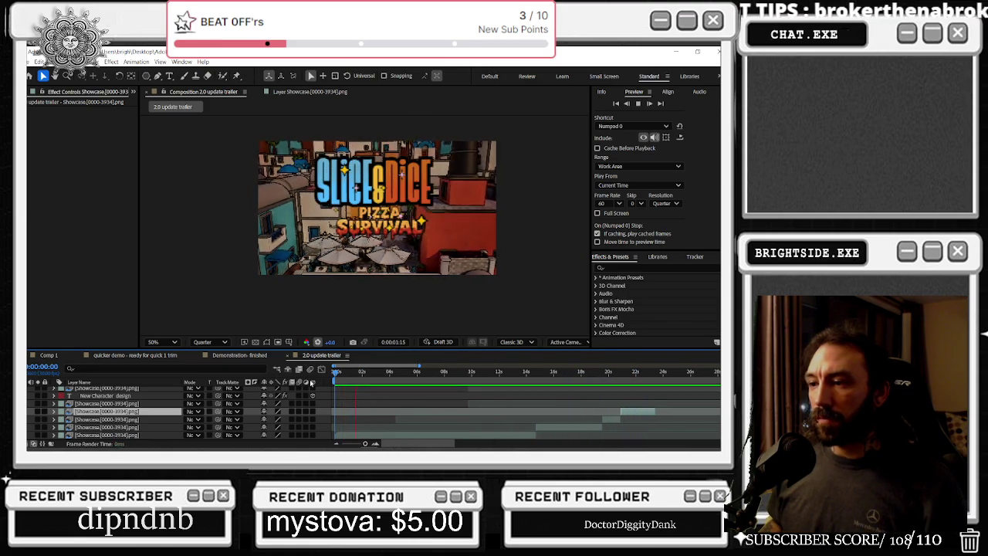
right_click(237, 387)
left_click(238, 389)
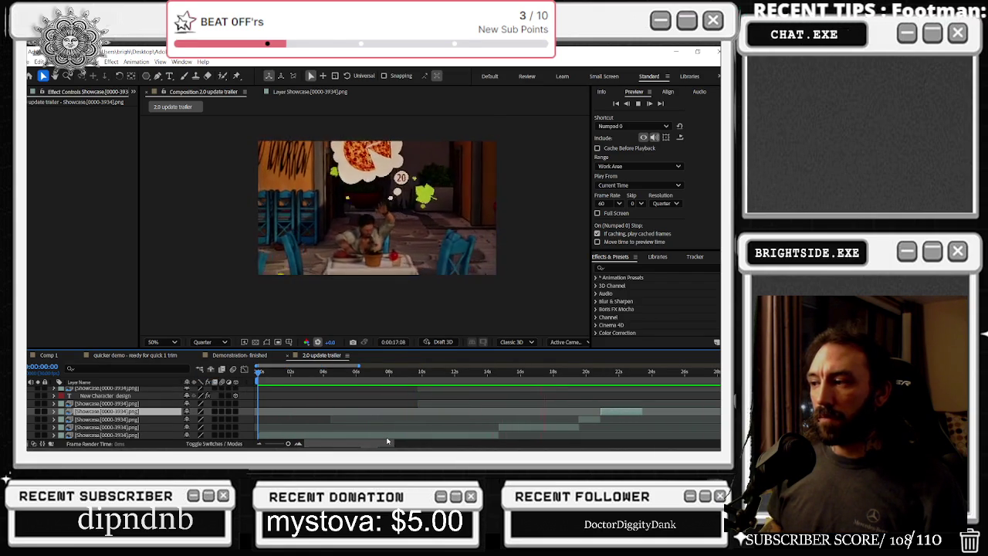
key("space")
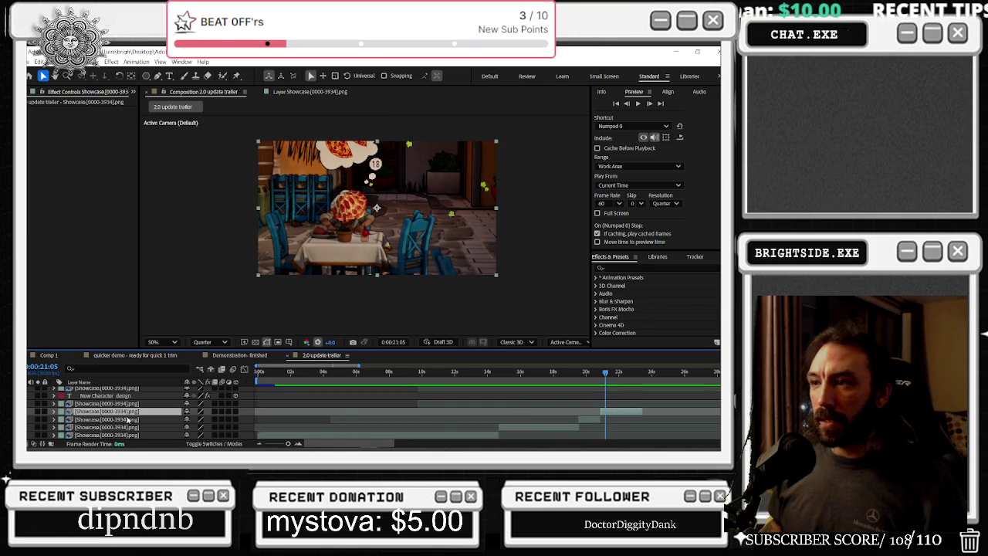
- Start Position keyframes on the clip and scale it to about 135% three frames later
key("s")
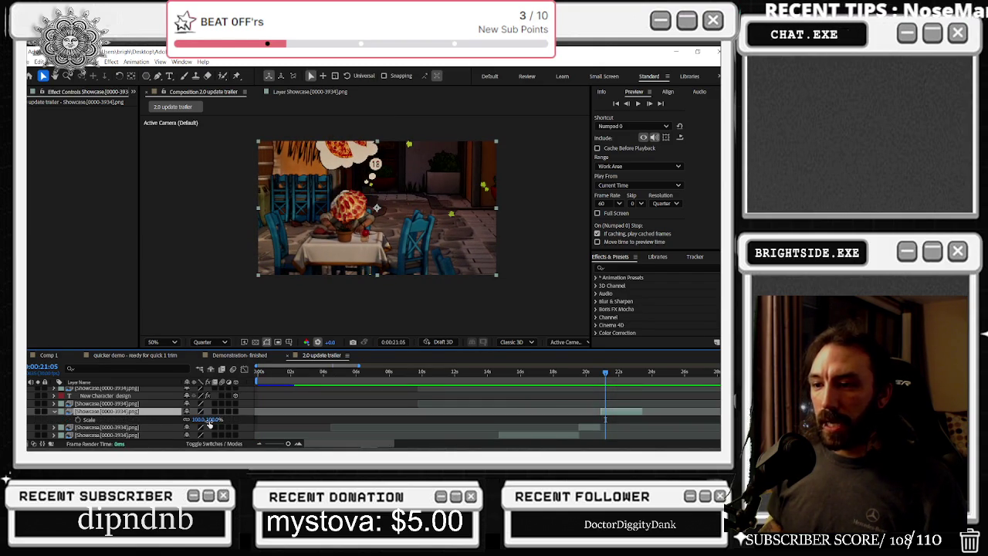
key("p")
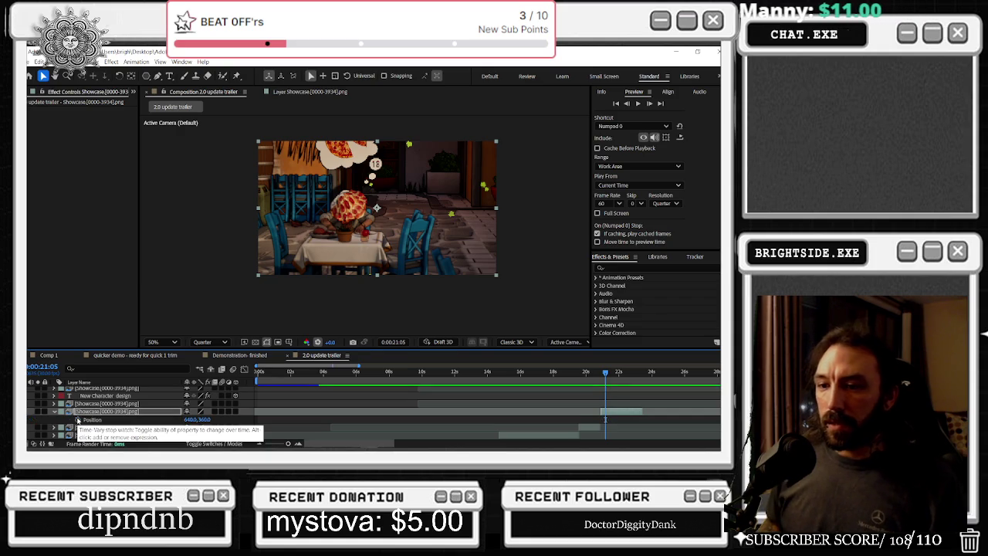
left_click(78, 419)
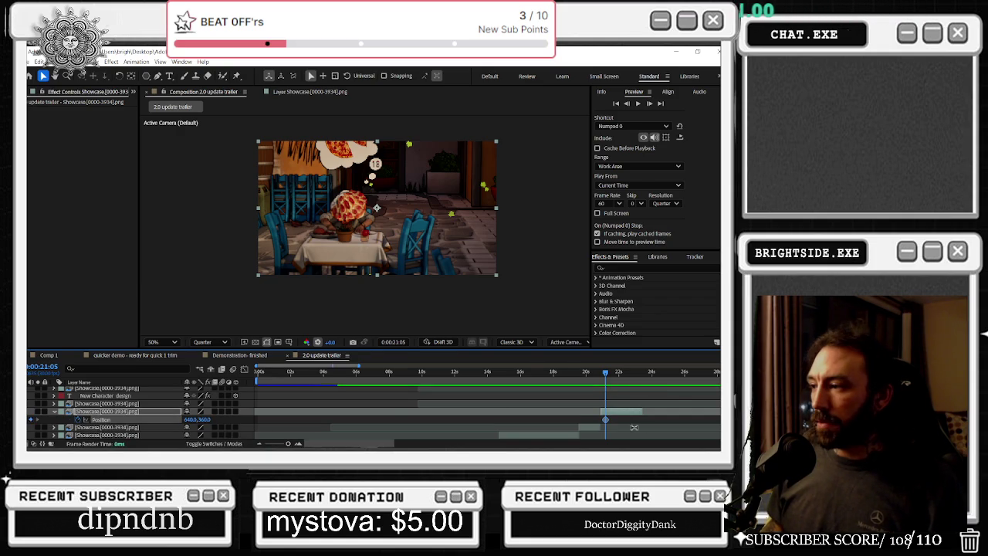
scroll(616, 426, "up", 5, "alt")
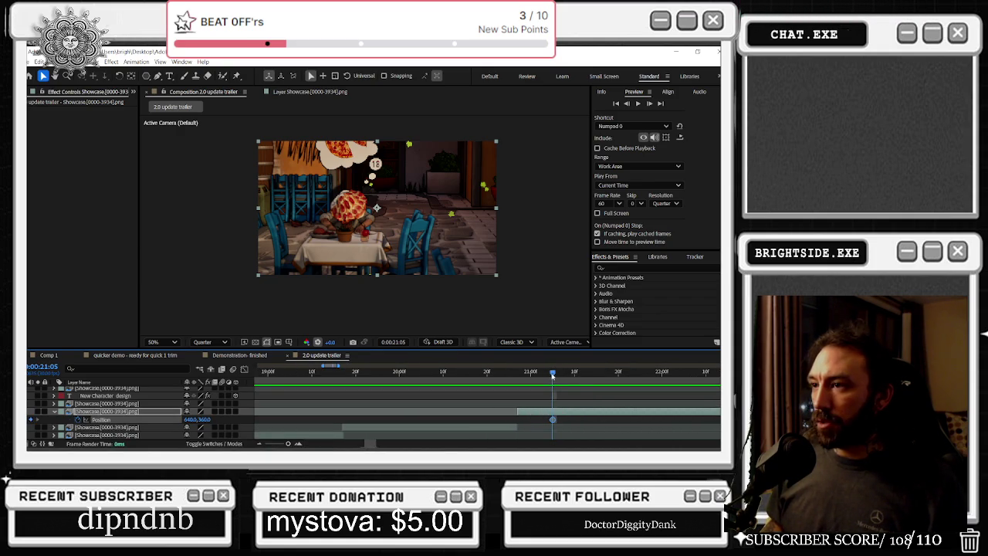
key("Page_Down")
key("Page_Down")
key("Page_Down")
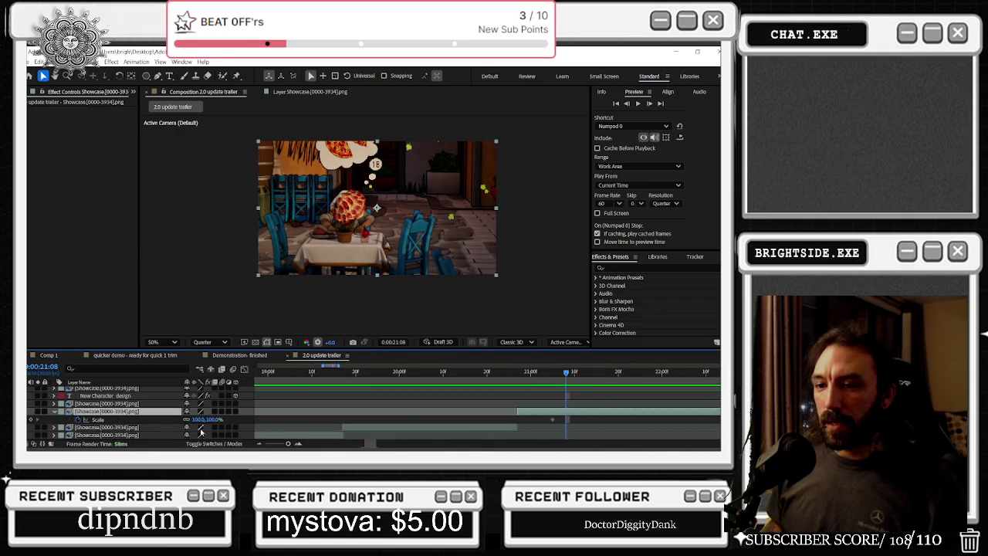
left_click_drag(198, 419, 213, 418)
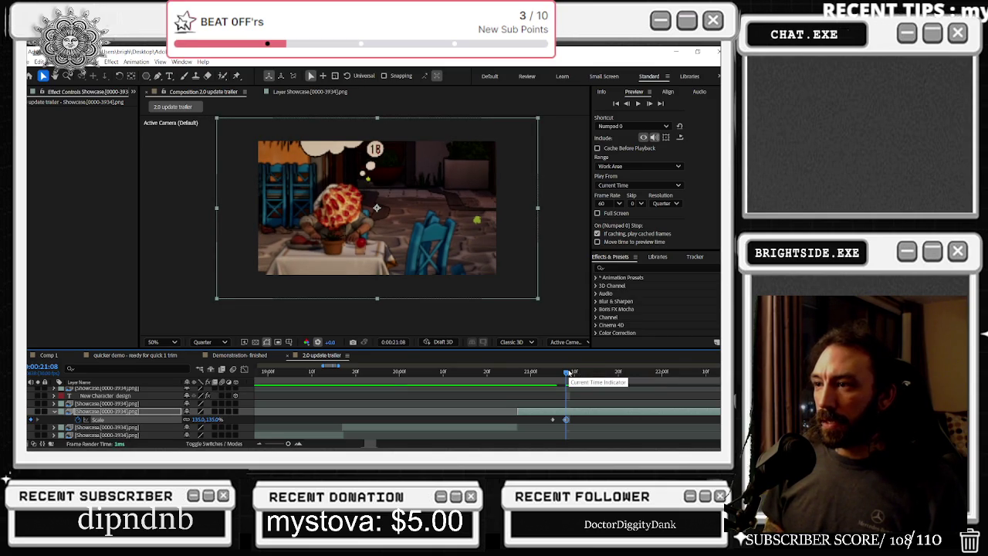
- Nudge the clip left and bump Scale to about 137% two frames further on
key("shift+Left")
key("shift+Left")
key("shift+Left")
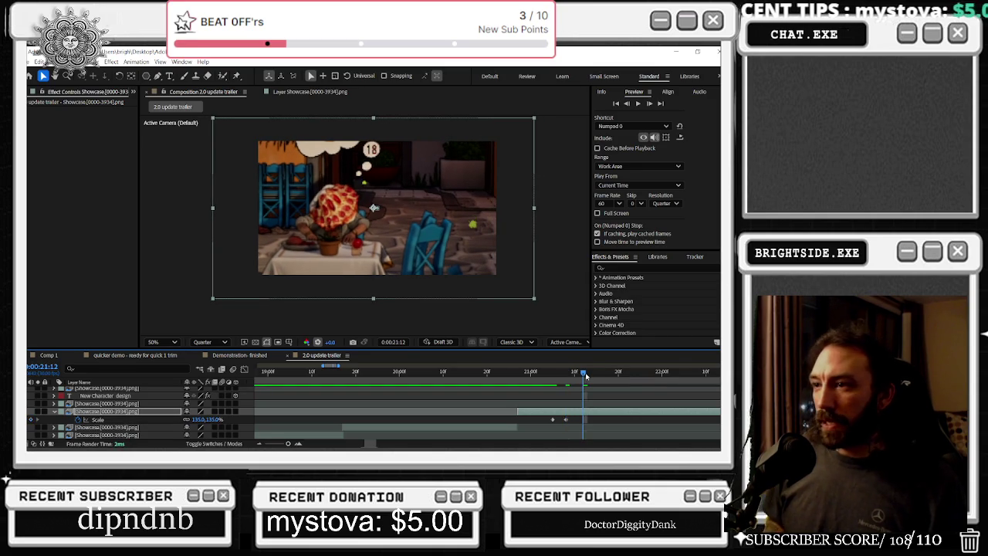
left_click(584, 374)
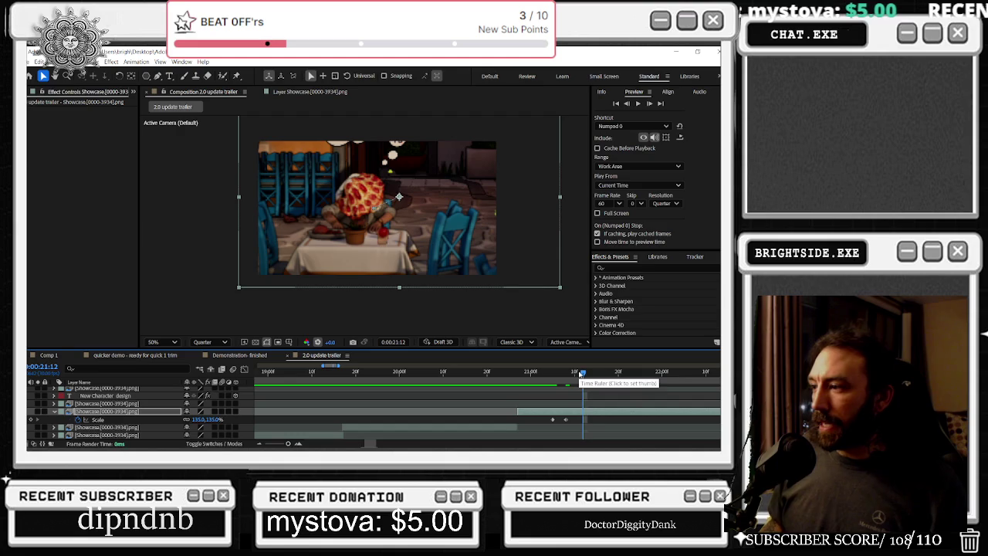
left_click(592, 374)
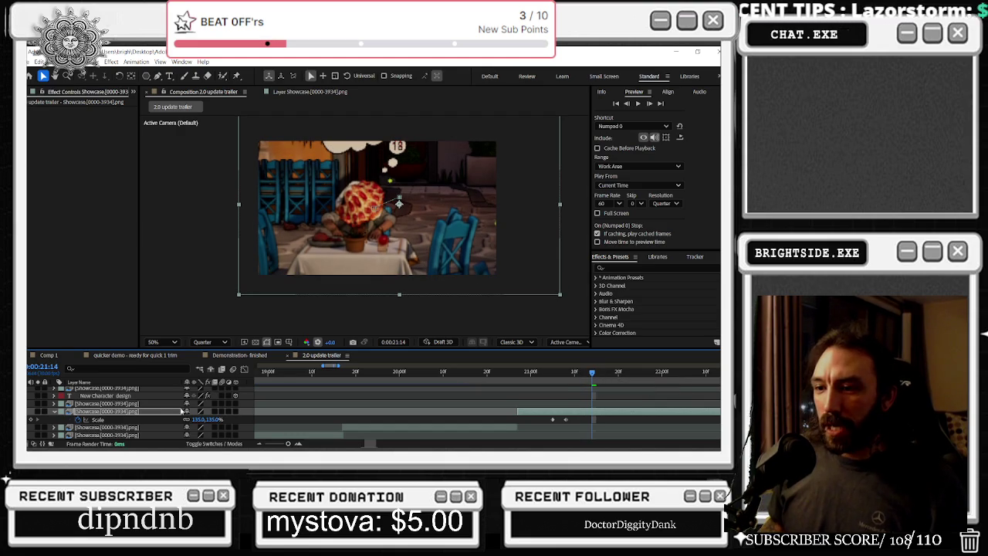
left_click_drag(197, 418, 199, 418)
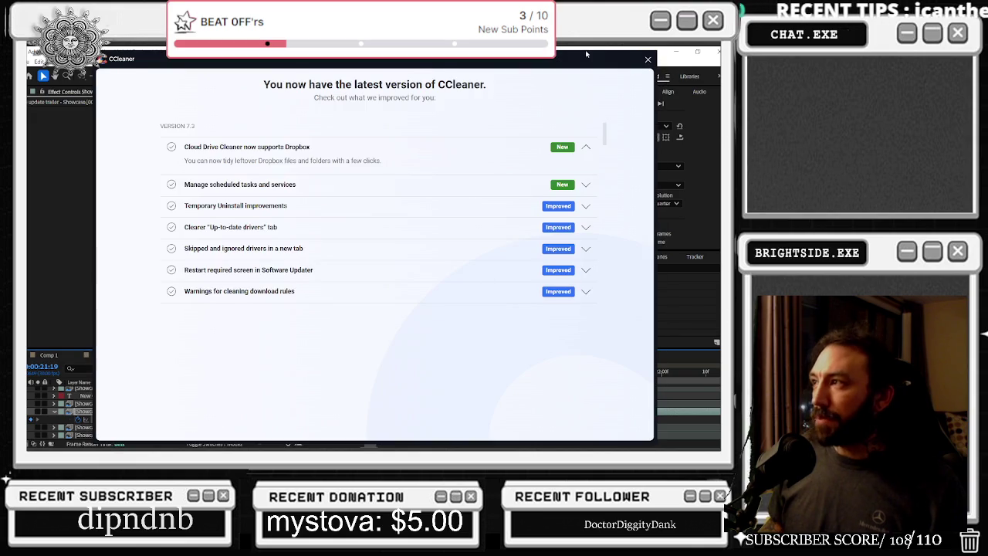
left_click_drag(586, 54, 592, 66)
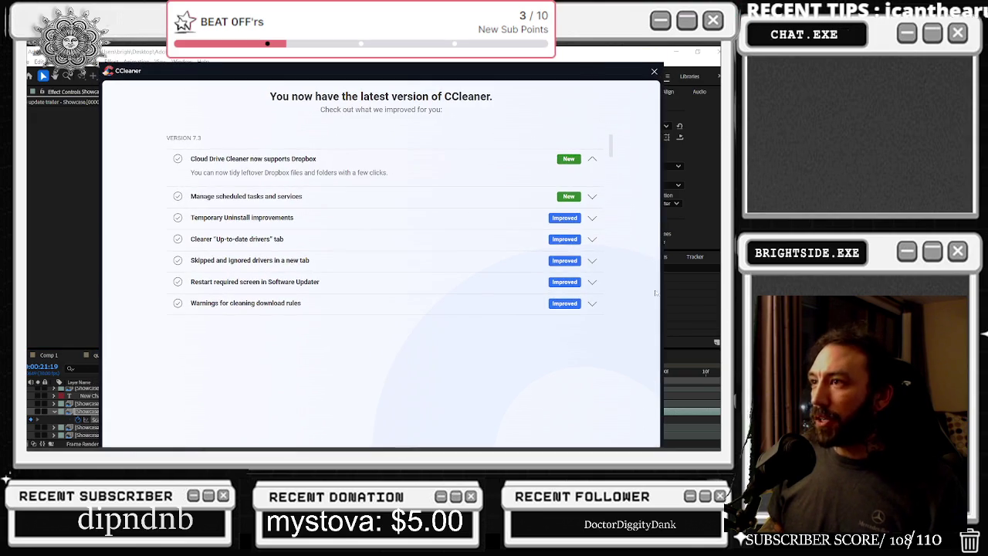
- Reveal the hidden tray icons and close CCleaner's 'latest version' update window
left_click(661, 441)
mouse_move(553, 443)
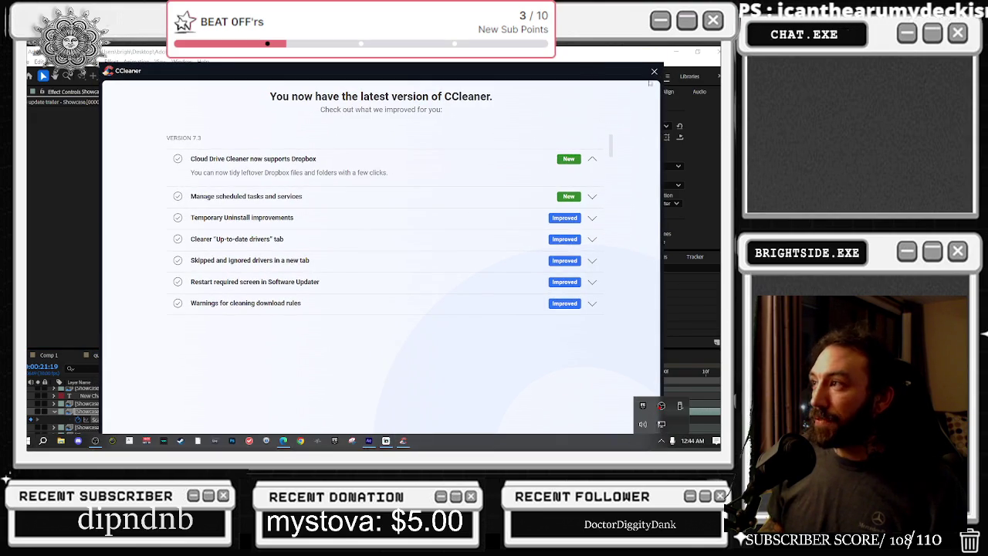
left_click(653, 71)
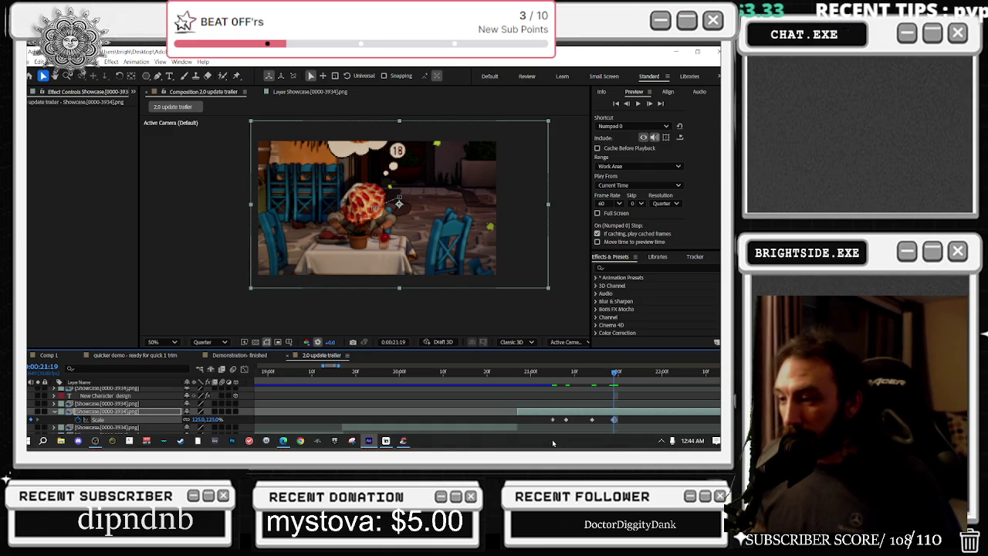
- Close CCleaner, then add Rotation keyframes around 21:11 that tilt the clip and return to 0°
right_click(402, 440)
left_click(407, 424)
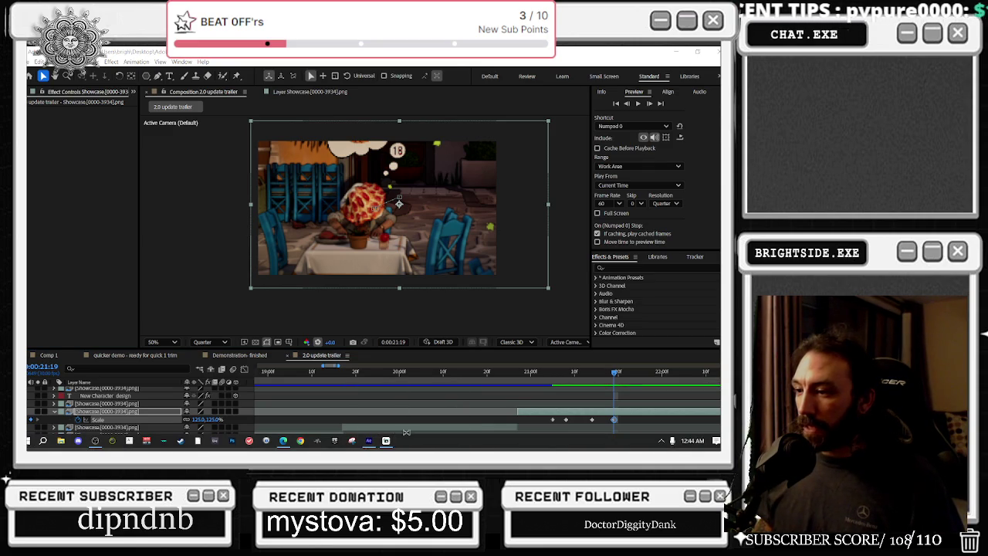
mouse_move(601, 375)
left_mouse_down()
mouse_move(580, 382)
mouse_move(629, 383)
left_mouse_up()
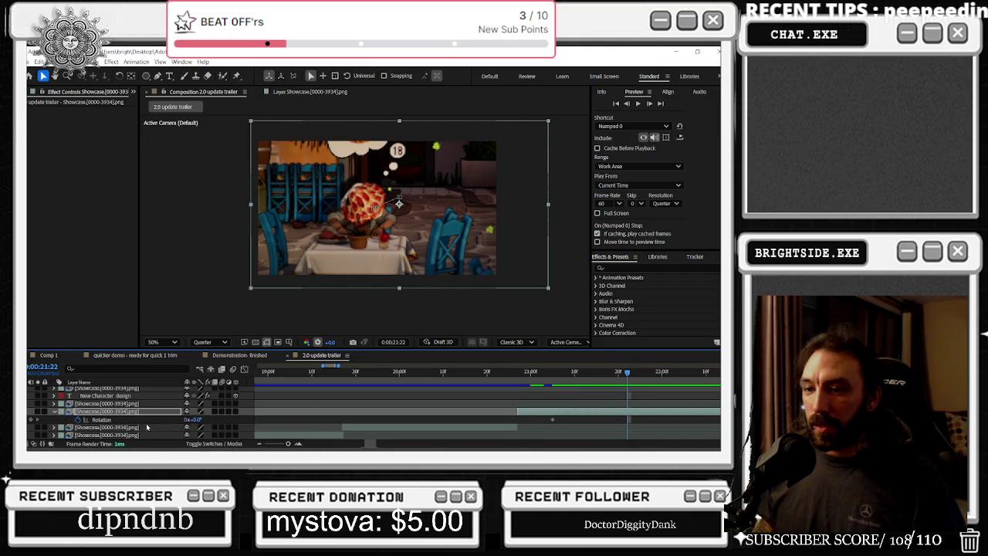
left_click_drag(199, 421, 203, 421)
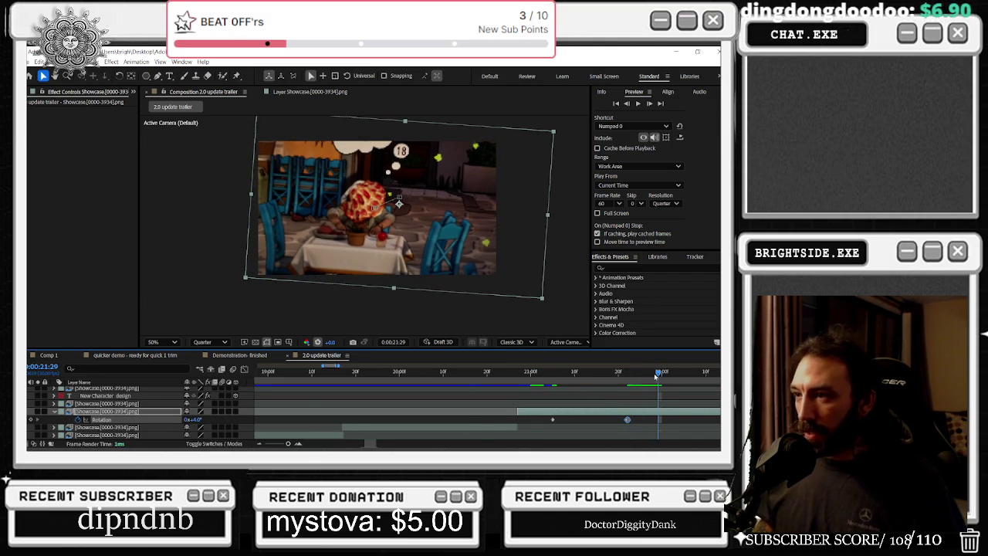
left_click_drag(197, 420, 203, 419)
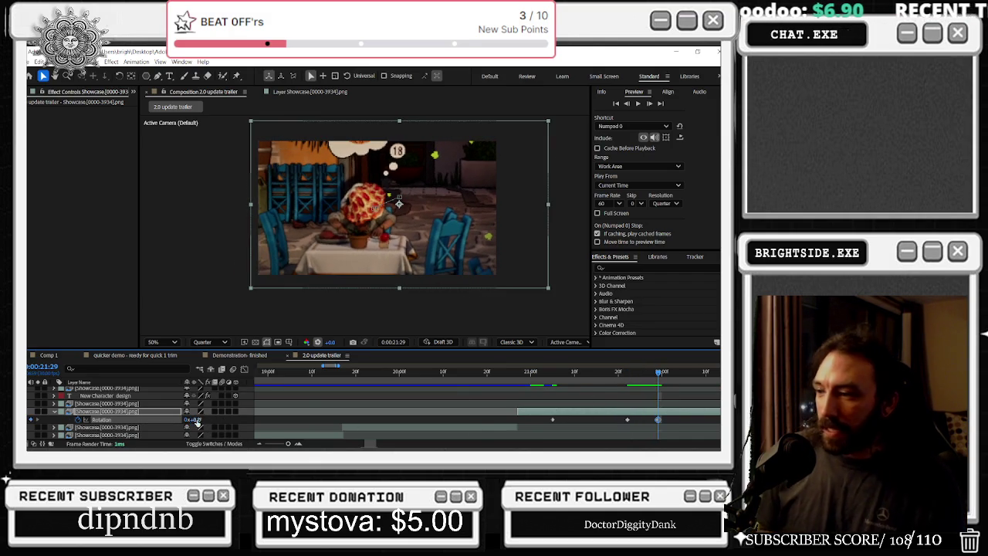
- Set the clip's Position Y back to 360 and preview the punch-in
key("p")
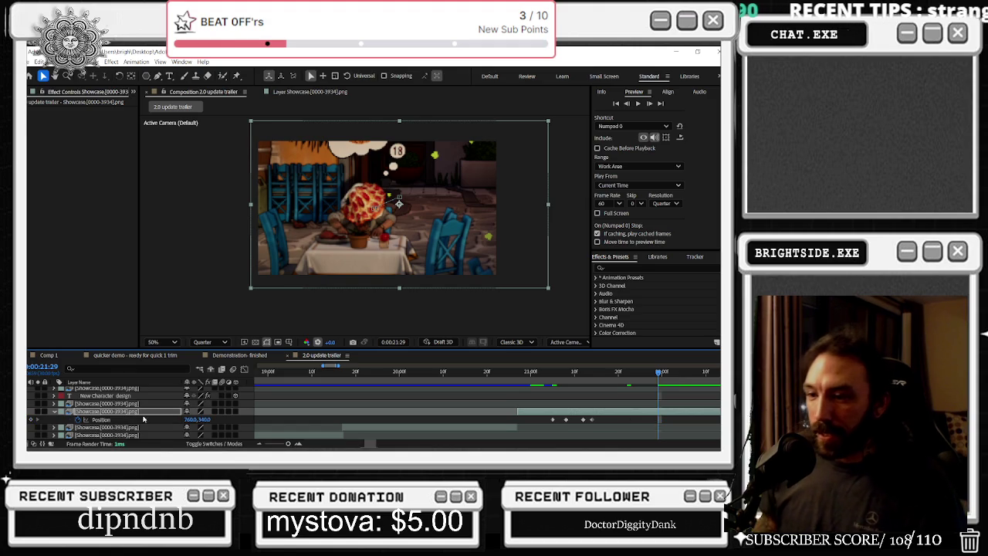
left_click_drag(202, 419, 209, 419)
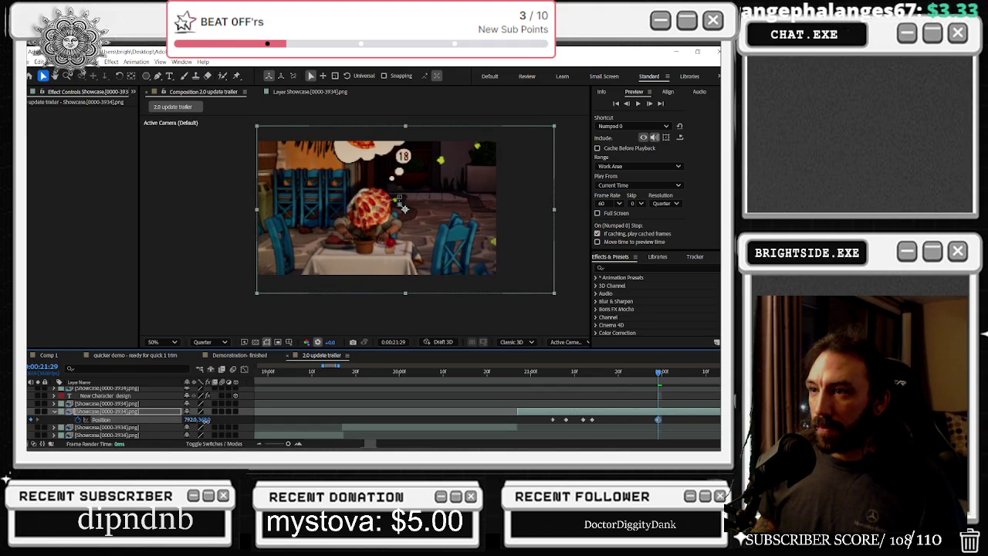
key("space")
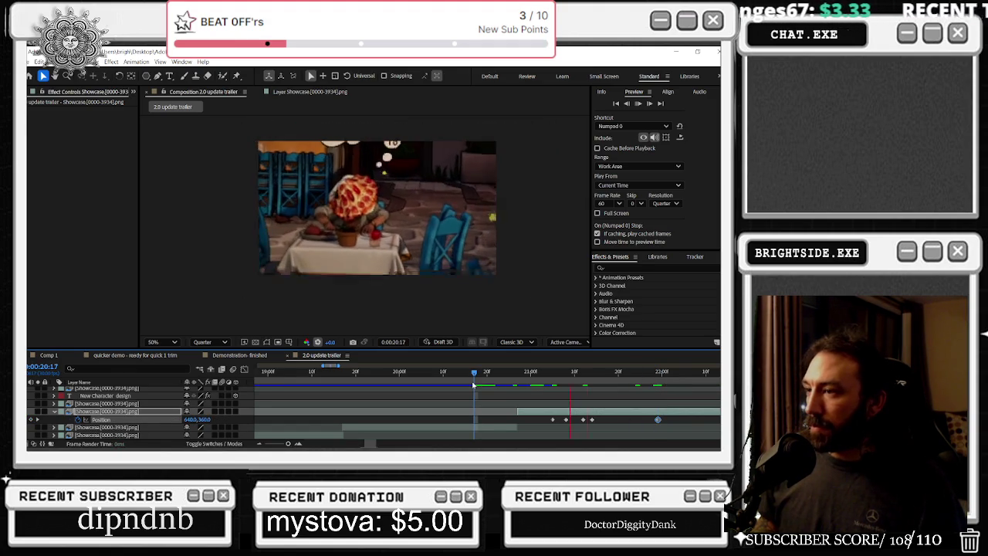
scroll(389, 404, "down", 1)
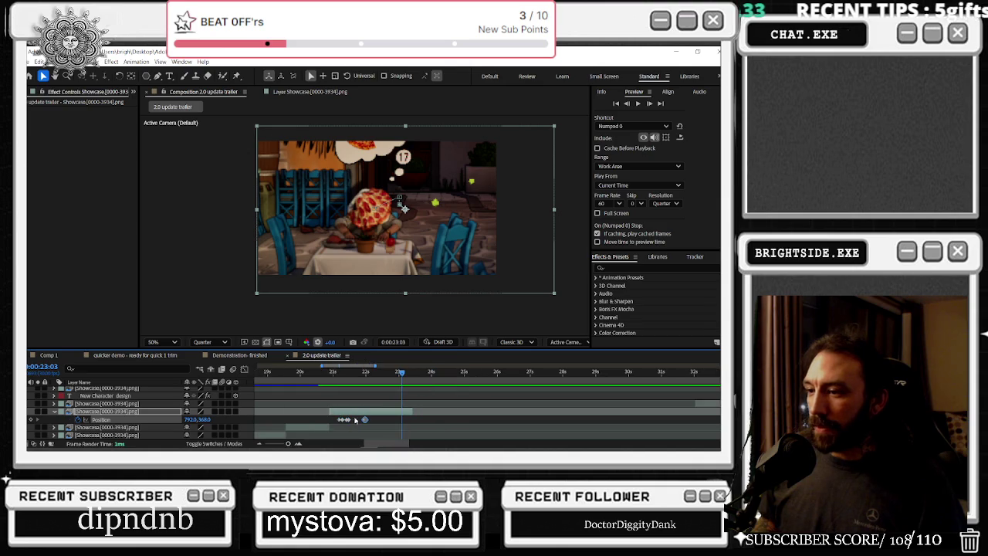
scroll(349, 424, "down", 1)
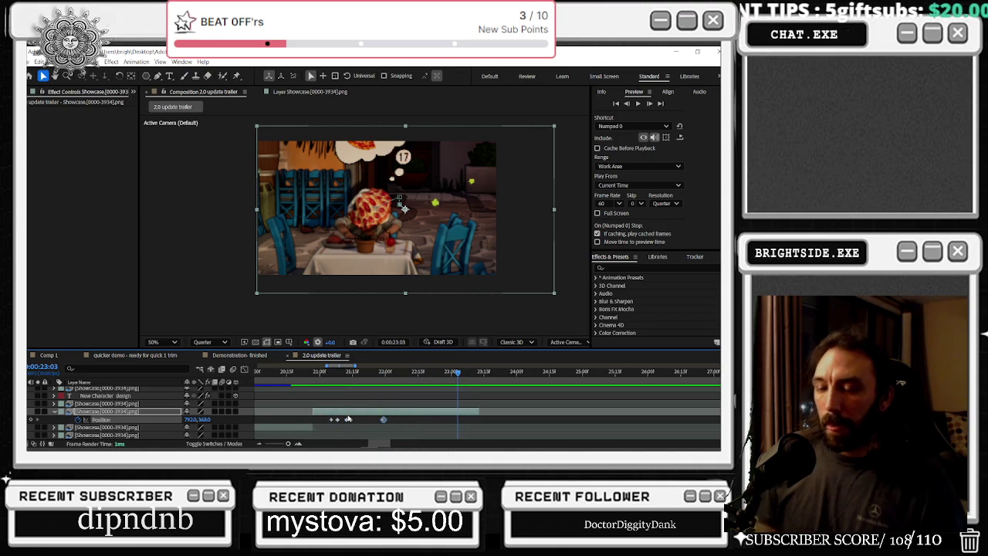
key("p")
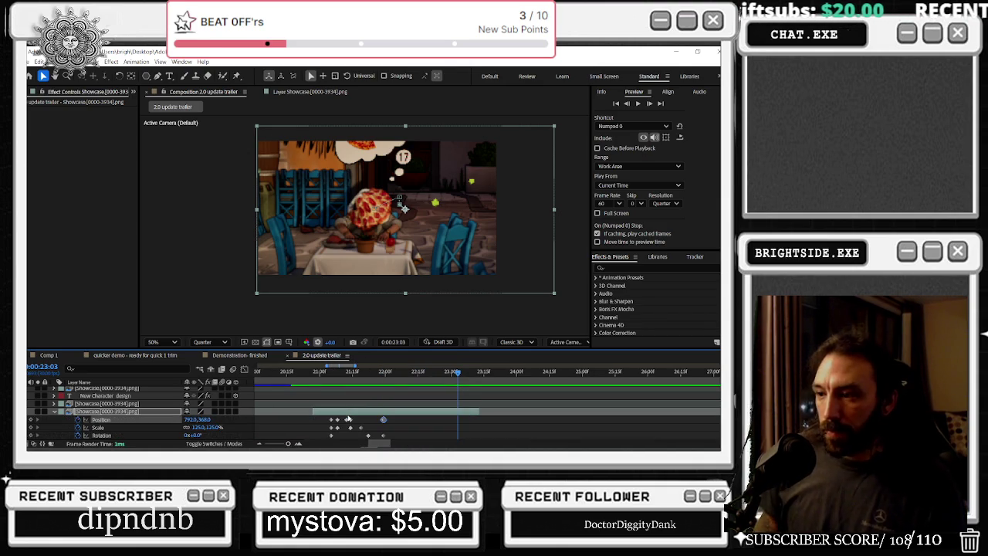
- Show all animated properties and retime the clip's keyframes near 21:00, then preview
key("u")
mouse_move(347, 417)
left_mouse_down()
mouse_move(384, 399)
mouse_move(431, 403)
left_mouse_up()
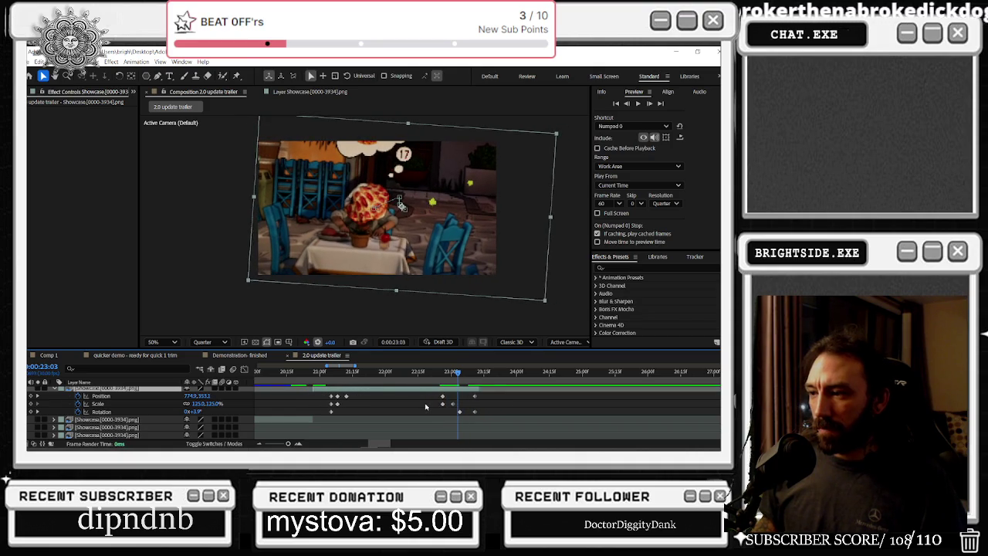
key("ctrl+z")
mouse_move(413, 395)
left_mouse_down()
mouse_move(358, 416)
mouse_move(427, 407)
left_mouse_up()
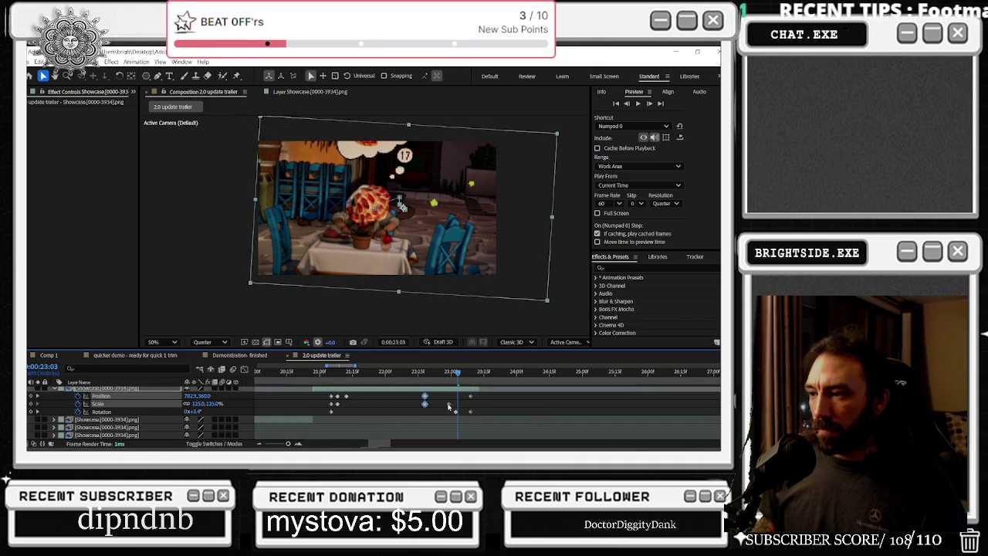
mouse_move(353, 396)
left_mouse_down()
mouse_move(337, 406)
mouse_move(374, 397)
left_mouse_up()
key("space")
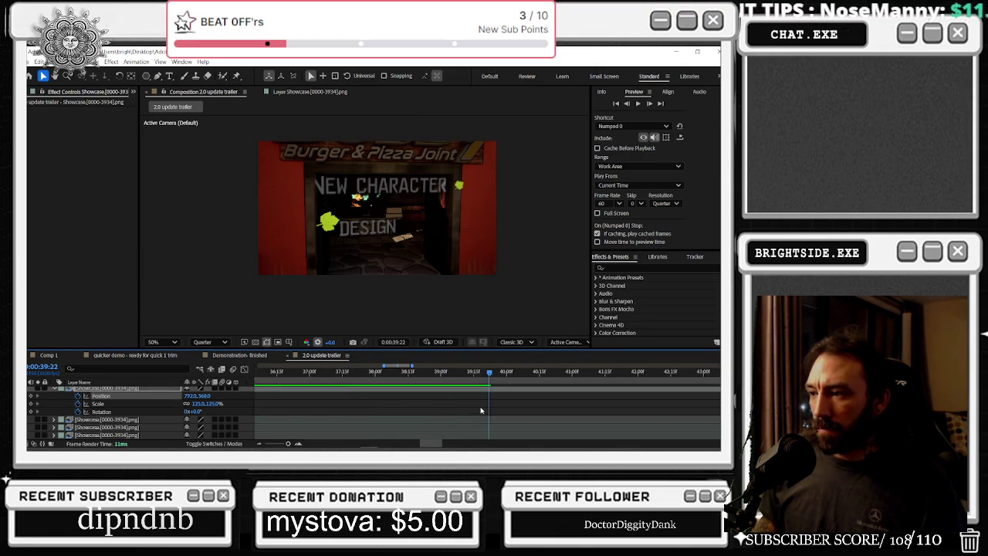
- Stop the preview, check frames at 0:00:21:05 and the Crusty's sign shot, then switch to Chrome
scroll(363, 395, "down", 6)
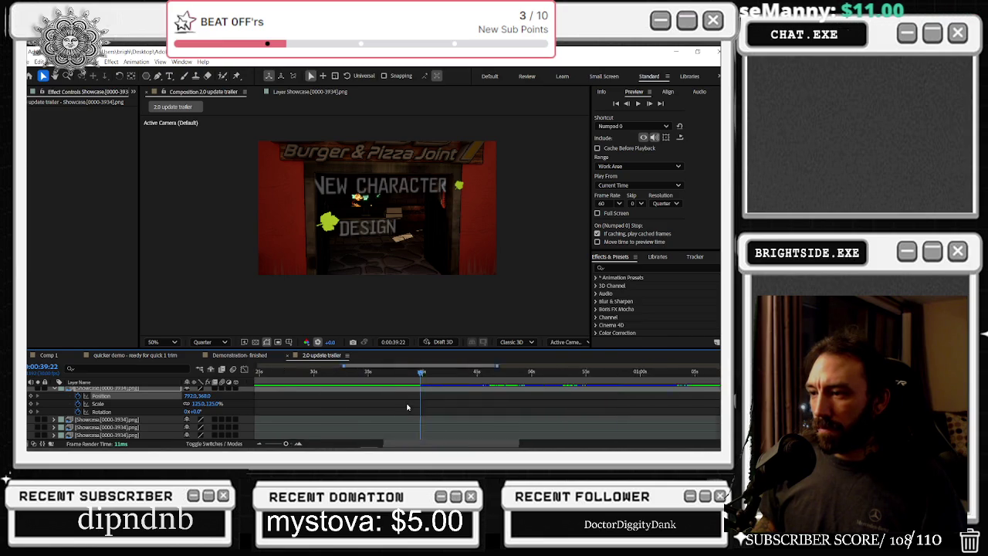
key("space")
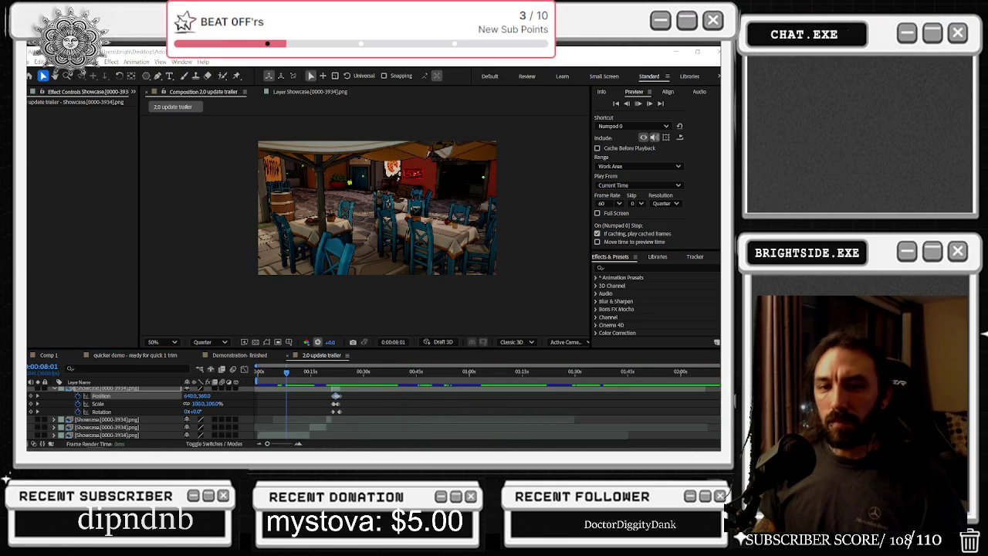
left_click(335, 396)
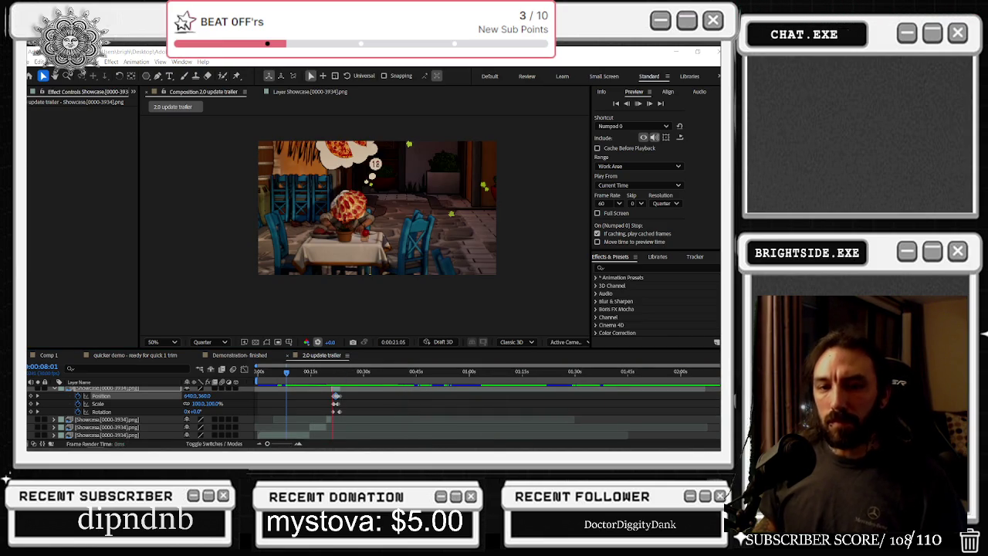
left_click(432, 402)
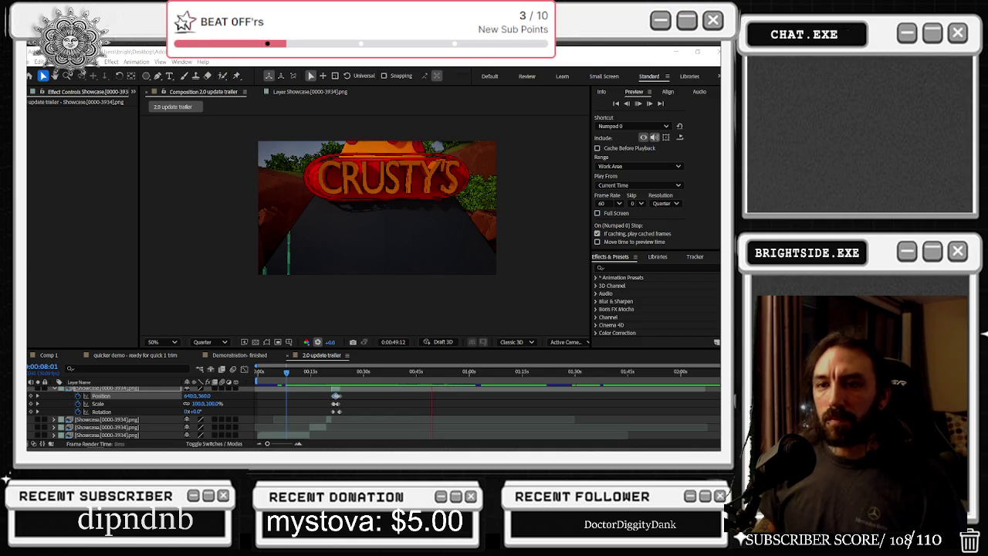
key("alt+Tab")
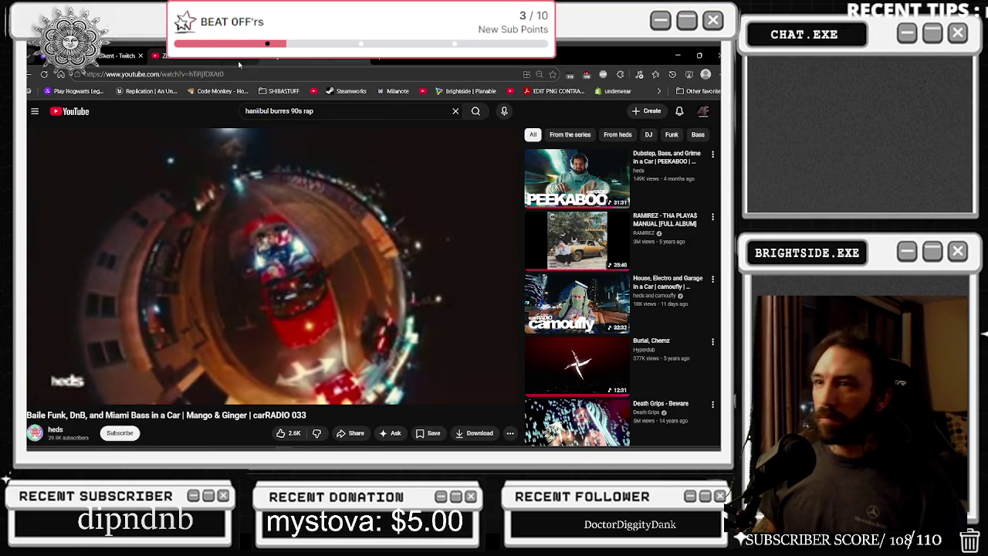
- Alt+Tab from the YouTube tab back to the After Effects trailer
key("alt+Tab")
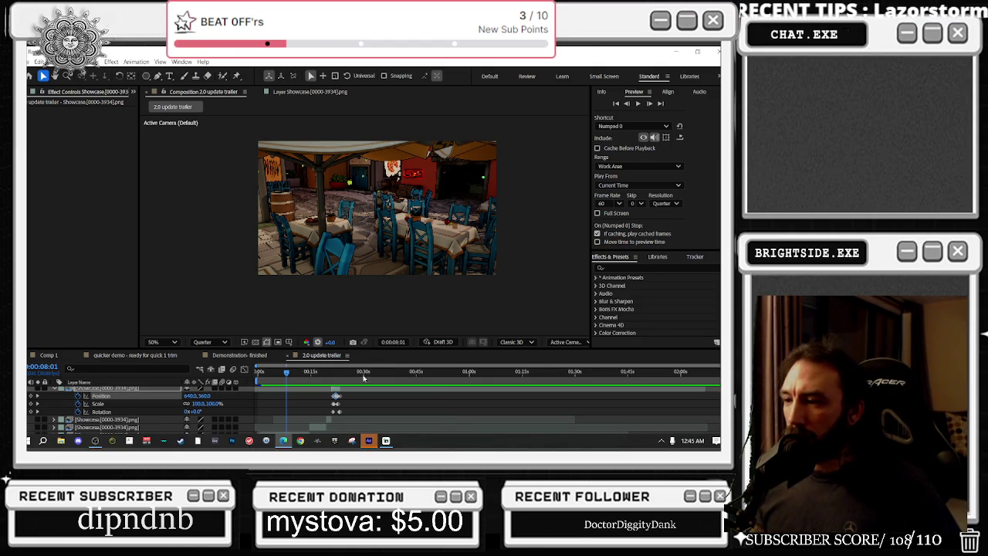
- Preview the trailer from its start, then stop playback
left_click_drag(364, 378, 241, 376)
key("space")
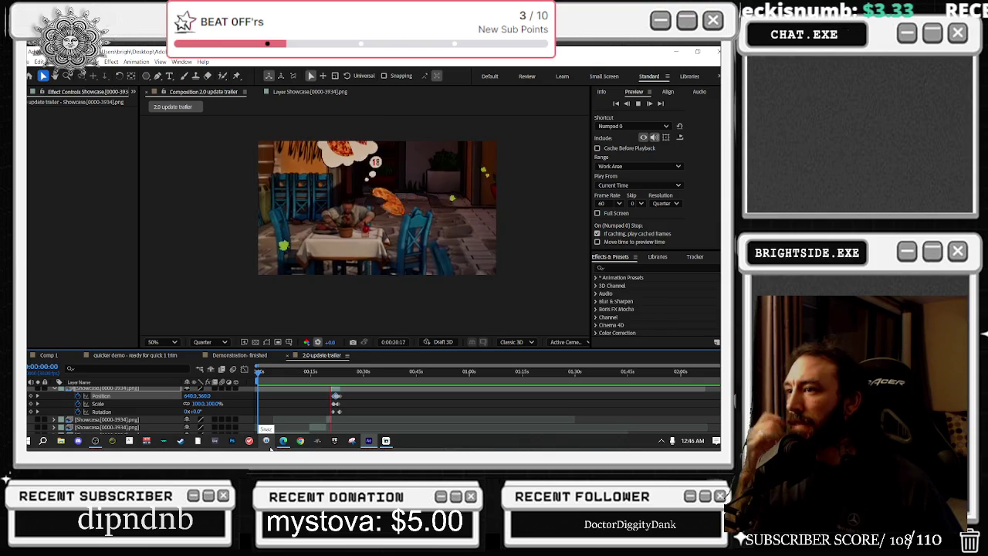
key("space")
- Reveal the Showcase clip's keyframes at frame level and select those around 21:00
scroll(322, 403, "up", 3)
key("u")
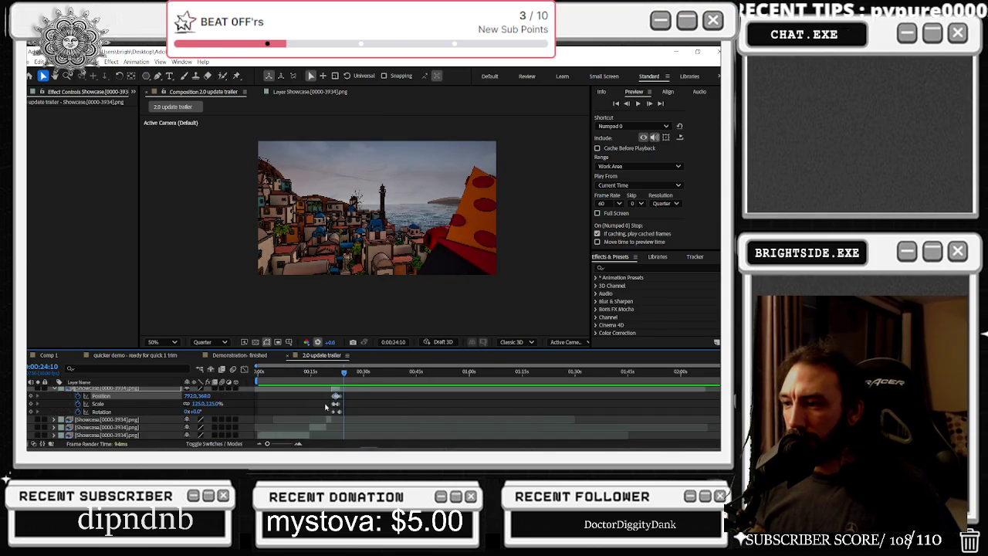
key("semicolon")
left_click(366, 398)
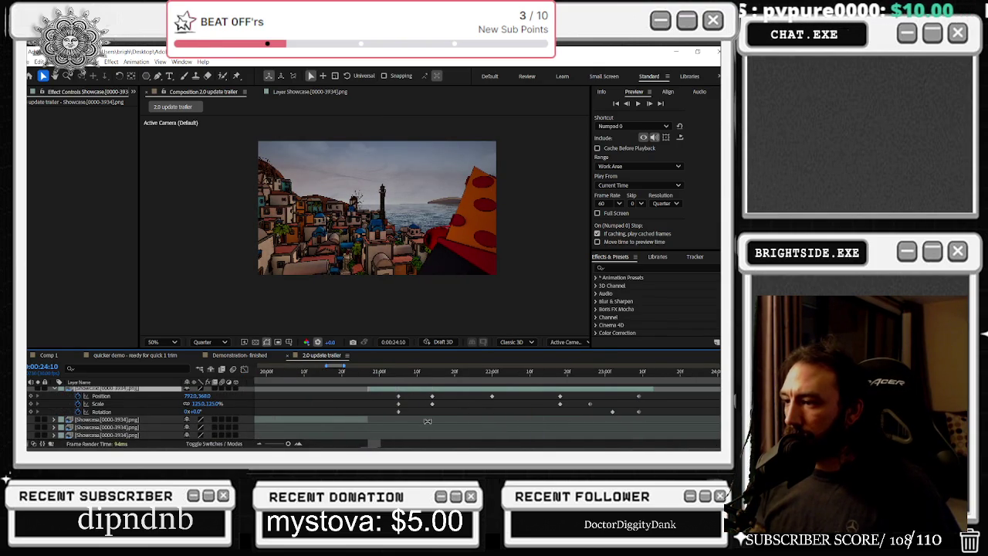
left_click_drag(385, 396, 453, 417)
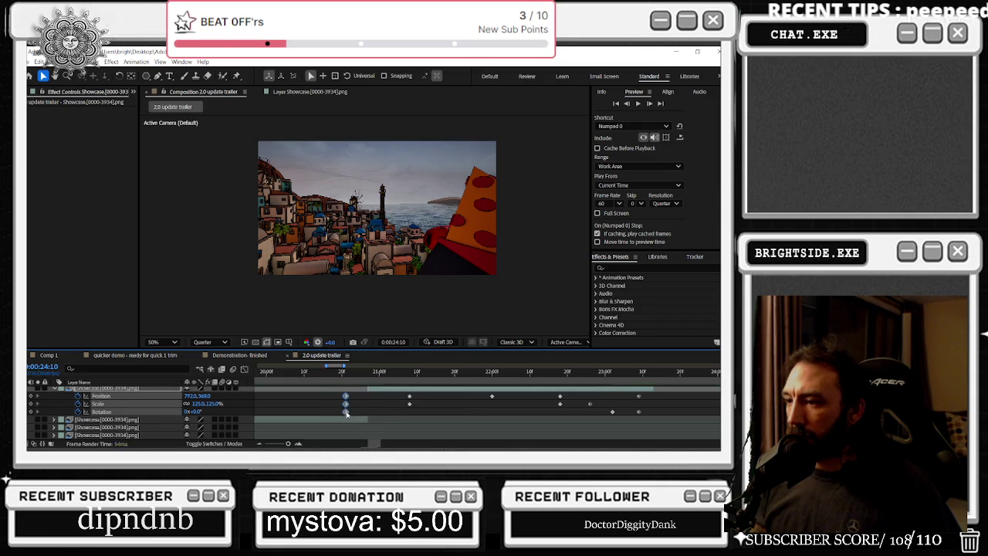
right_click(446, 441)
left_click(494, 402)
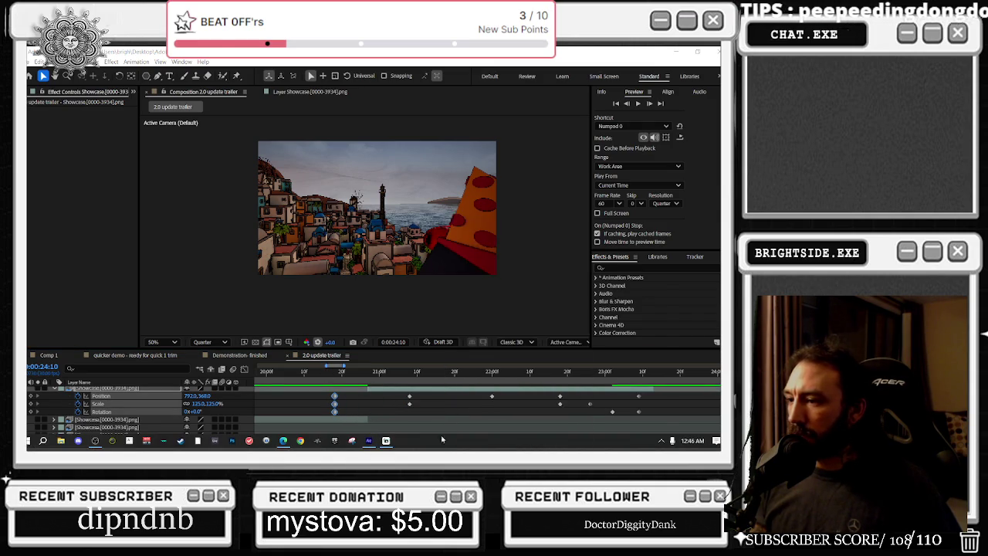
- Close Streamlabs and end the CCleaner Service process in Task Manager
left_click(422, 370)
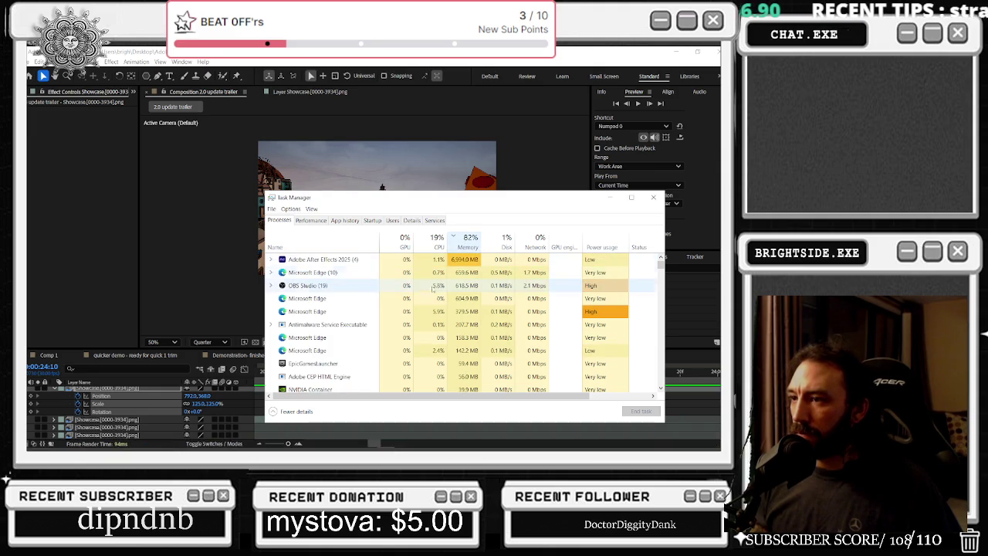
left_click(564, 363)
left_click(565, 388)
scroll(494, 378, "down", 3)
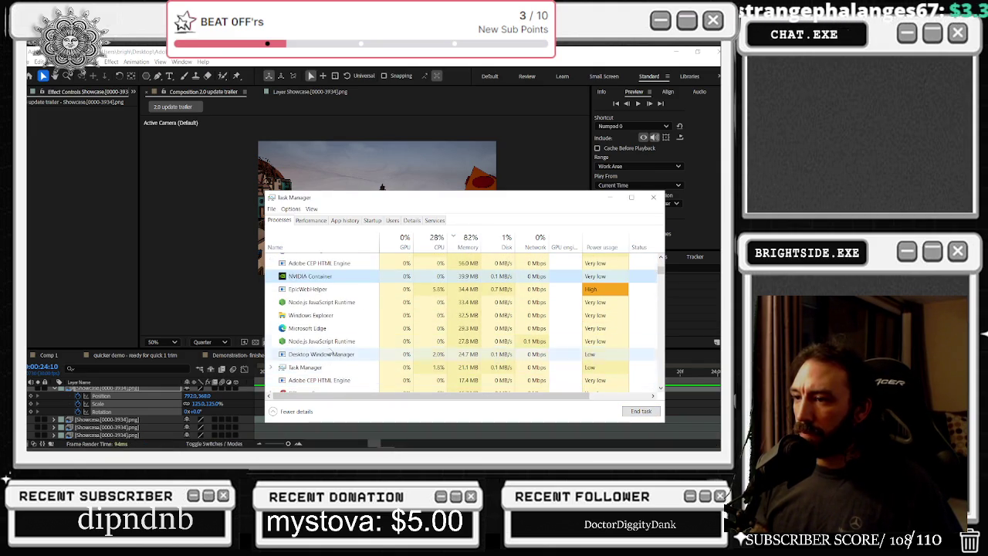
scroll(336, 390, "down", 1)
left_click(640, 411)
scroll(392, 334, "down", 2)
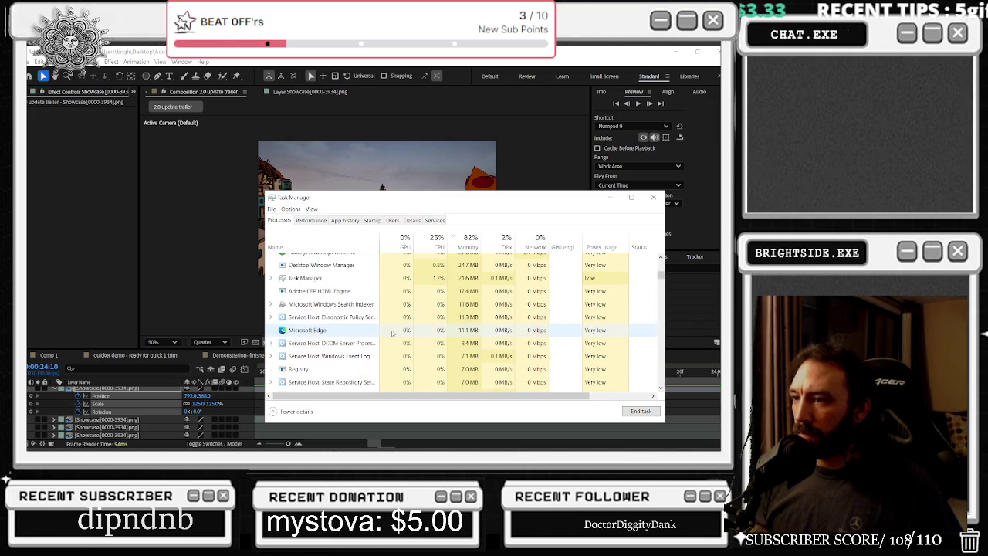
scroll(364, 334, "down", 1)
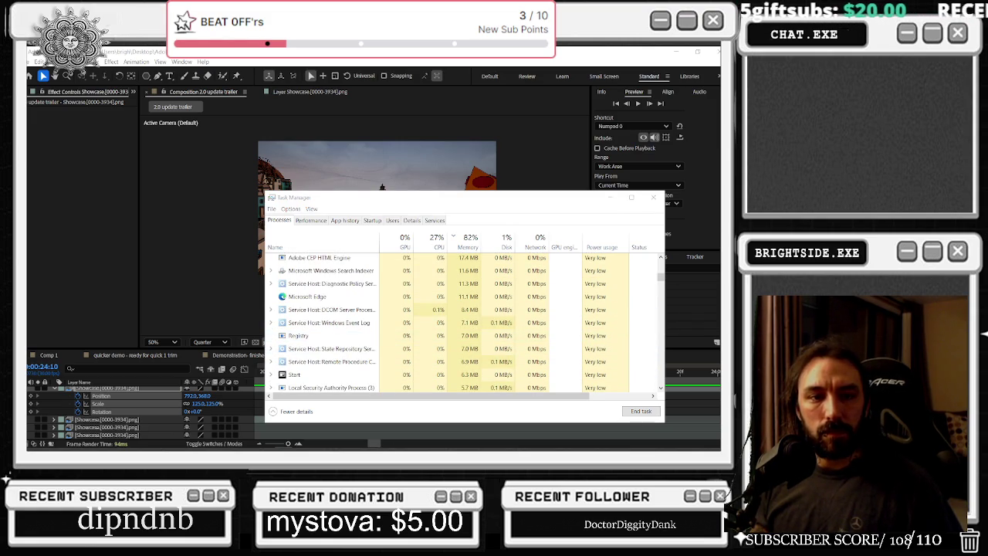
- Switch windows with Alt+Tab and close Task Manager
key("alt+Tab")
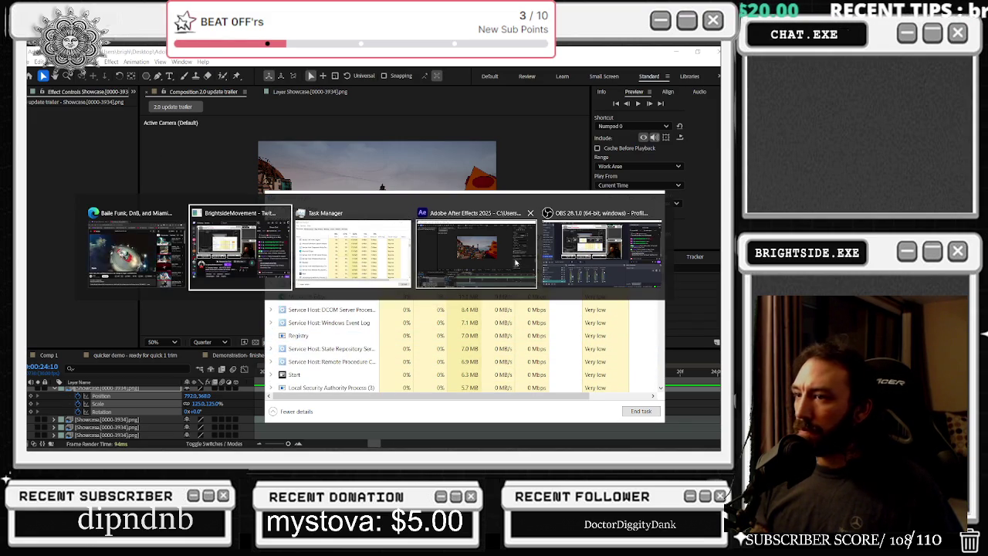
key("alt+Tab")
key("alt+Tab")
key("alt+Tab")
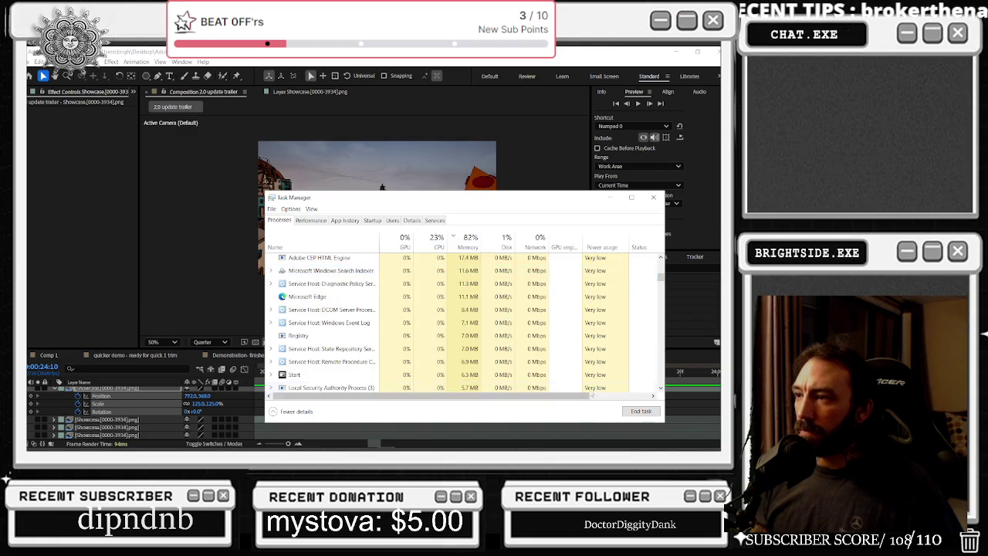
left_click(653, 197)
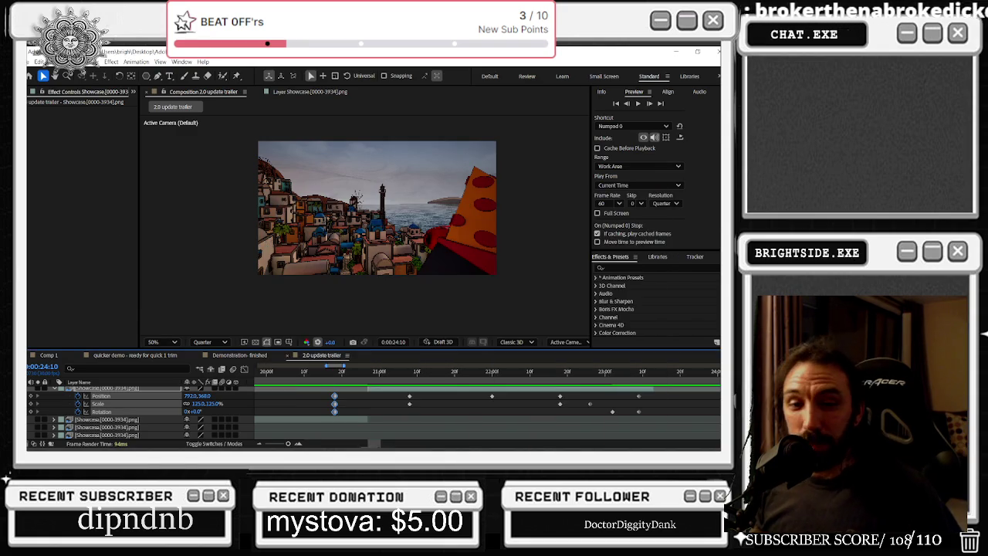
- Rewind to the first frame and run Clean Database & Cache in Media & Disk Cache preferences
key("semicolon")
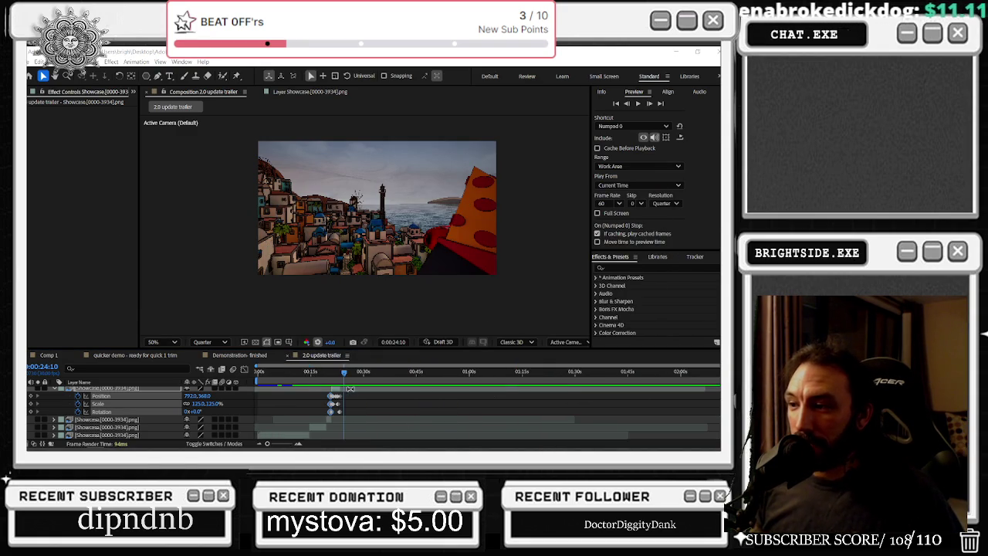
key("Home")
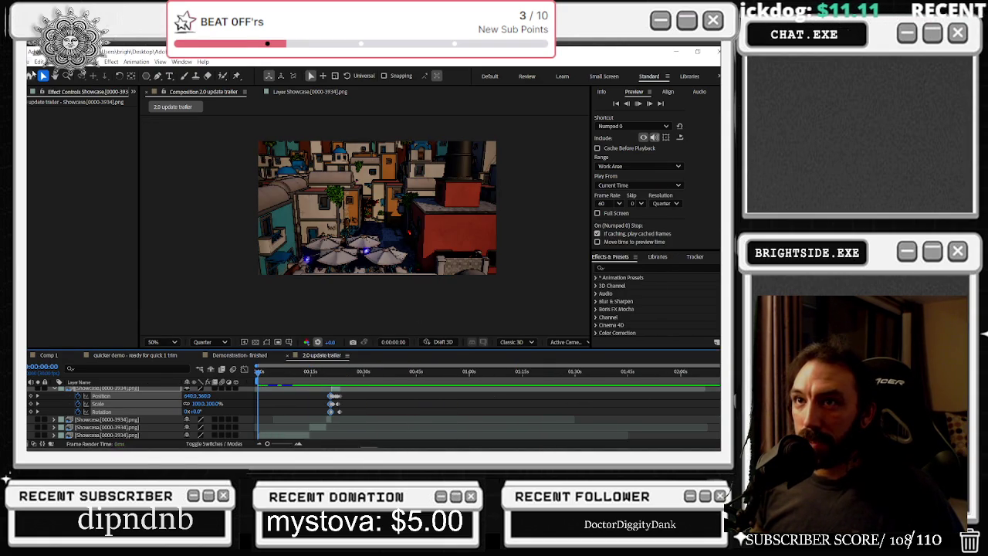
left_click(31, 61)
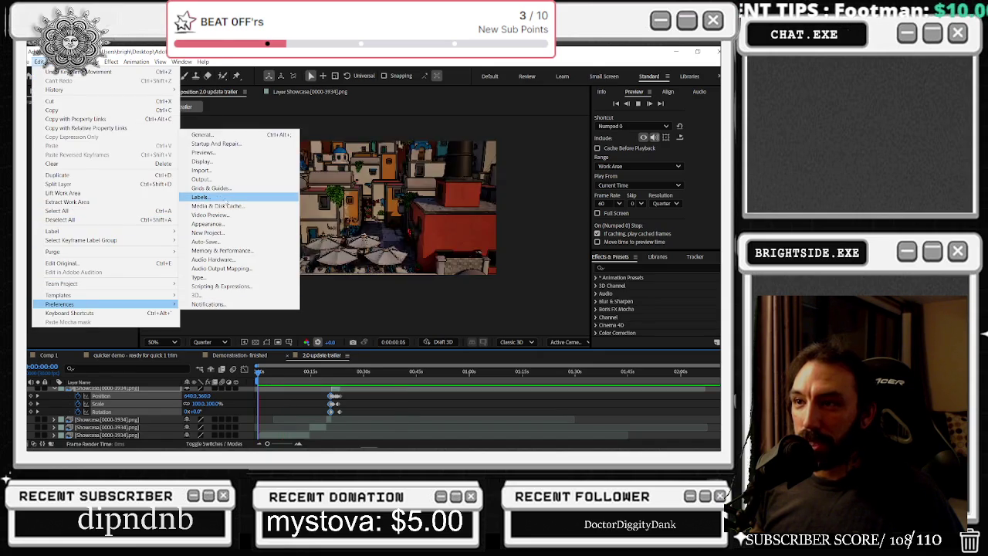
left_click(254, 213)
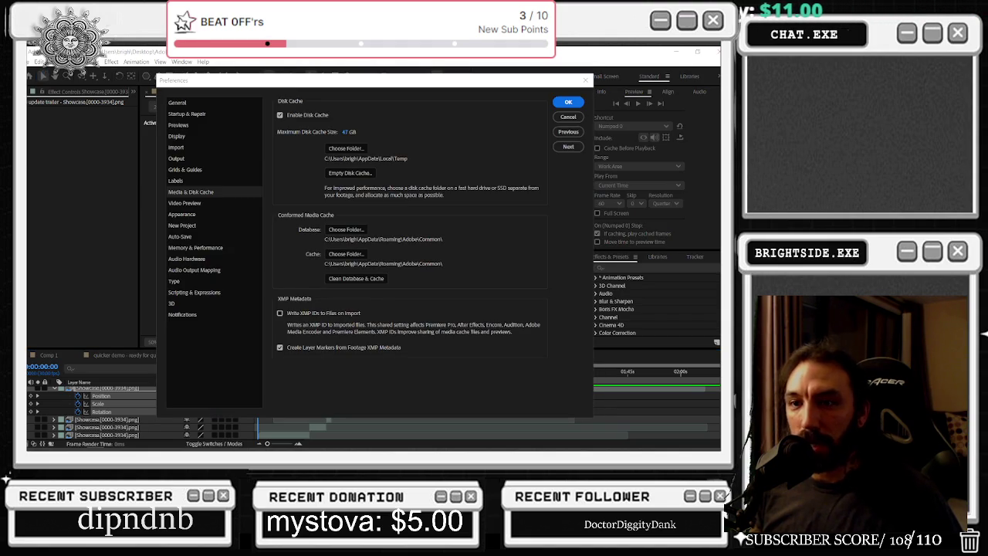
left_click(331, 280)
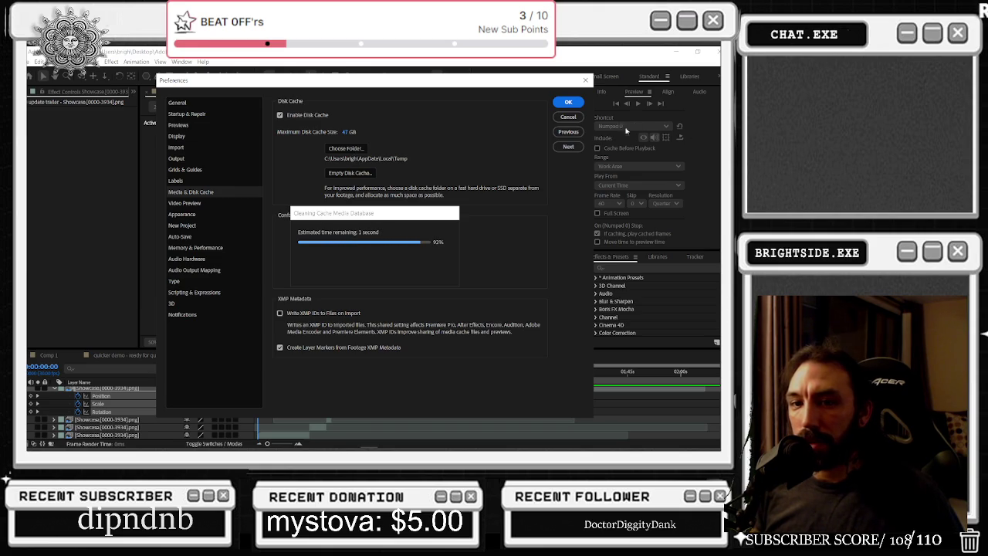
left_click(568, 102)
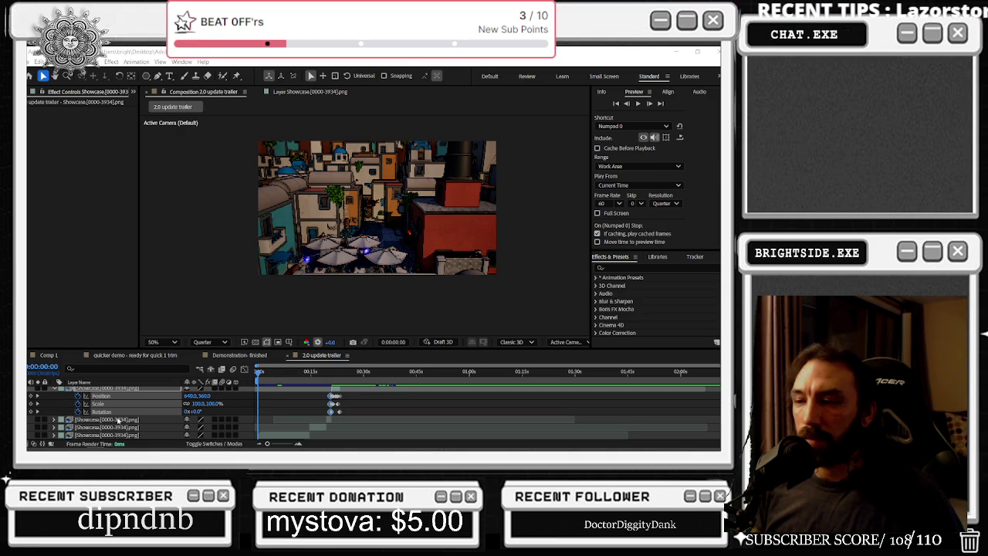
left_click(235, 369)
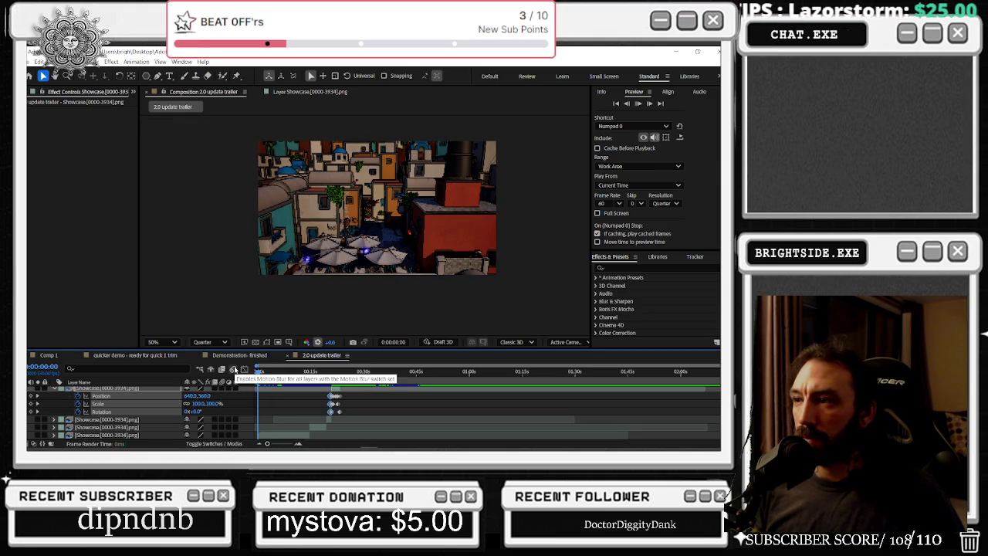
- Select the Position and Scale keyframes near 21:15 and shift a Scale keyframe slightly later
mouse_move(299, 375)
left_mouse_down()
mouse_move(341, 374)
mouse_move(322, 417)
left_mouse_up()
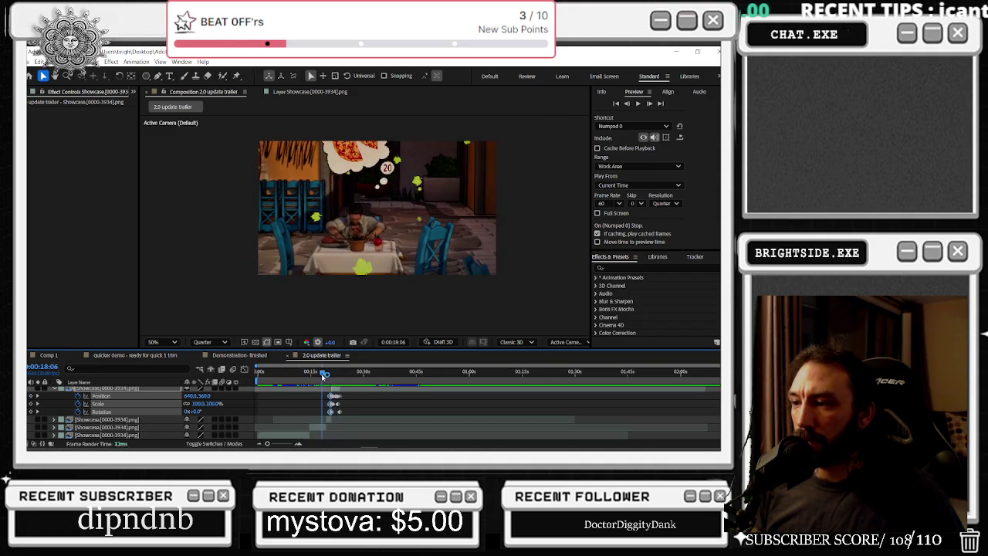
scroll(323, 417, "up", 3)
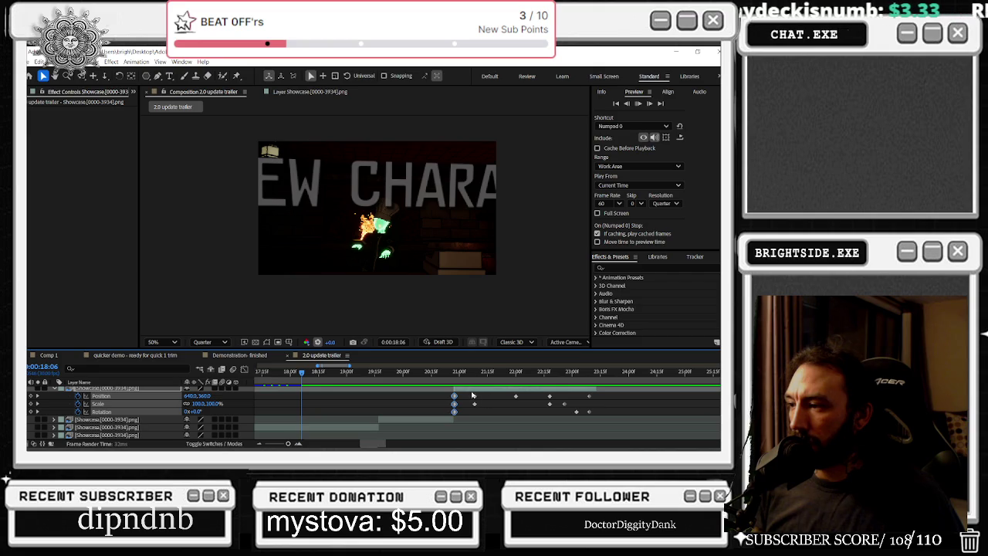
left_click_drag(474, 394, 480, 405)
left_click(549, 396)
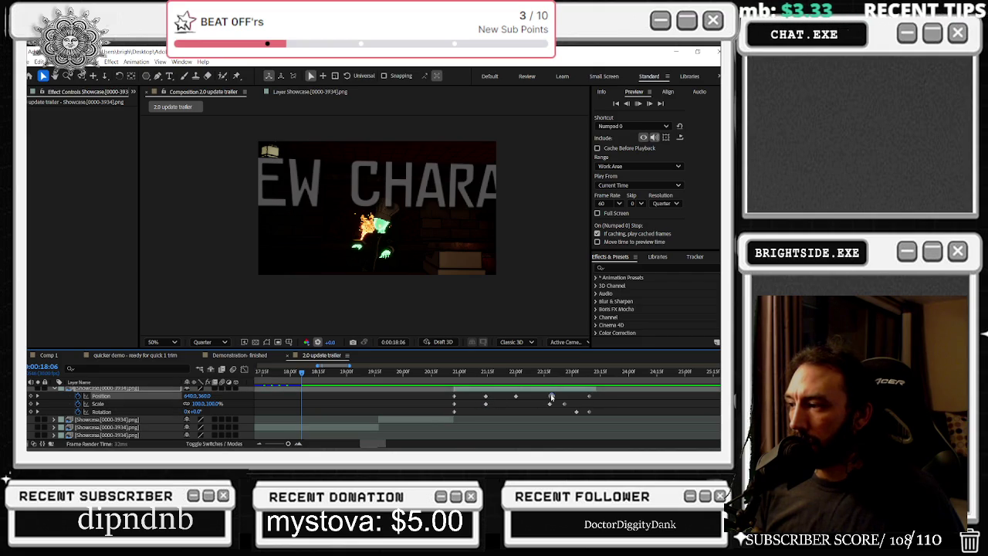
left_click(551, 404)
left_click_drag(485, 404, 492, 404)
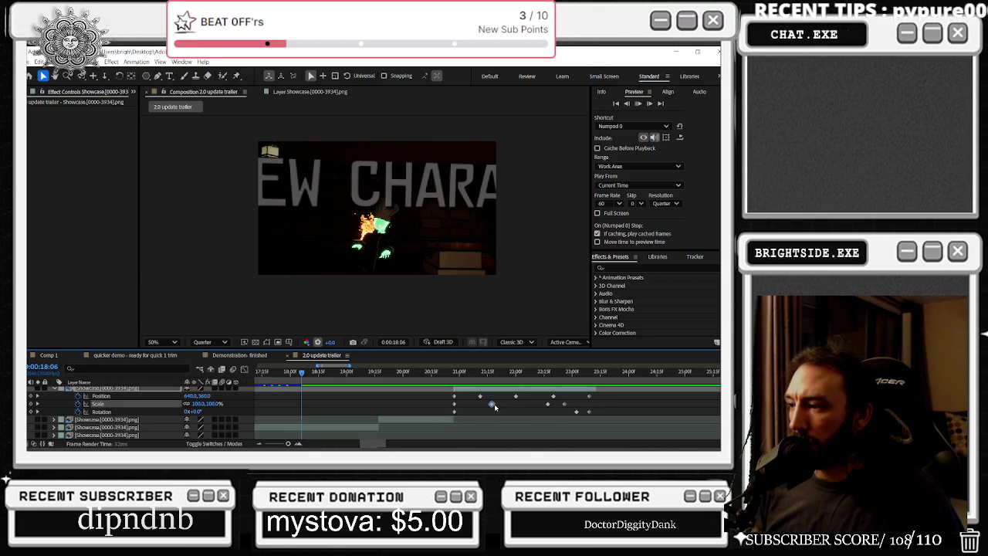
left_click(460, 406)
left_click(454, 404)
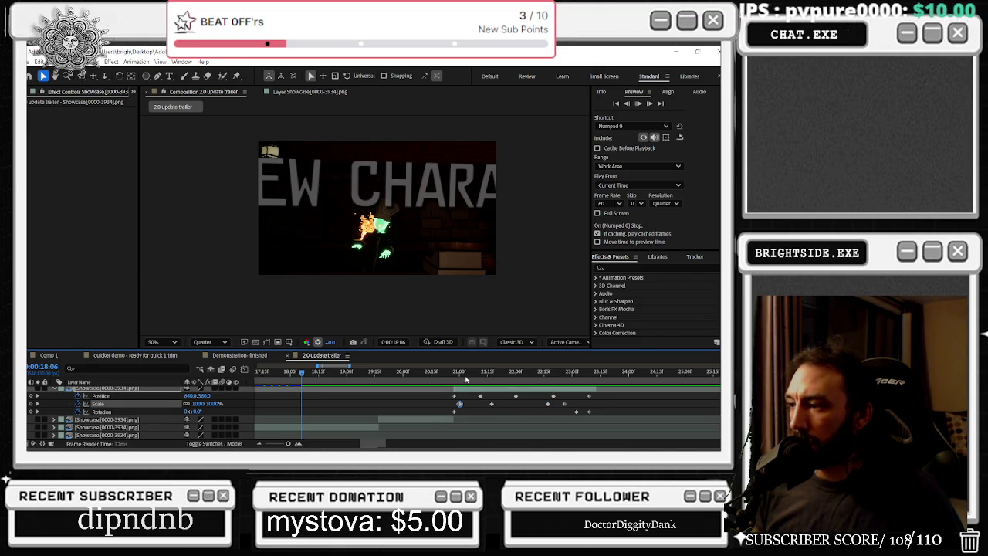
- Turn off cached-frames-only preview and replay the trailer from its first frame
left_click(413, 372)
key("Home")
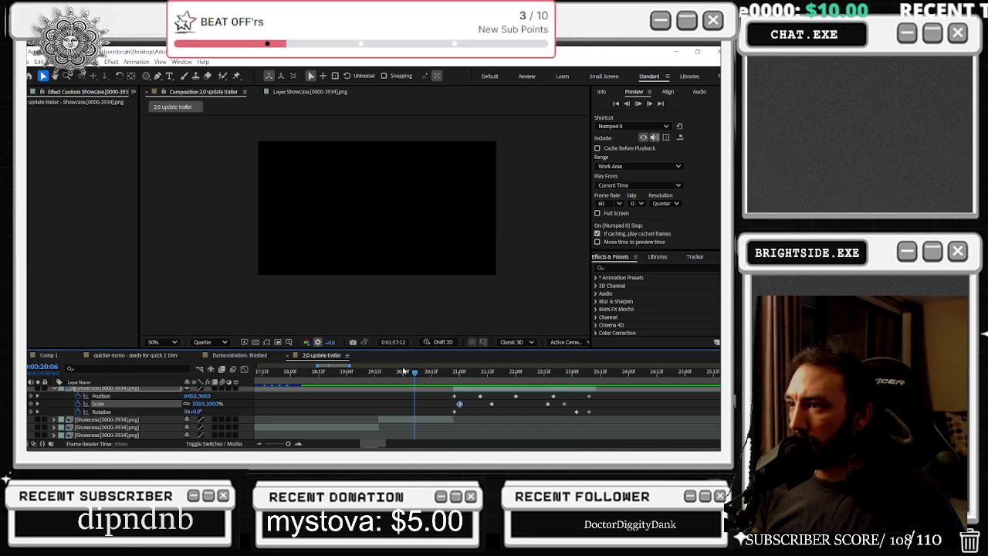
left_click(490, 373)
scroll(370, 393, "right", 5)
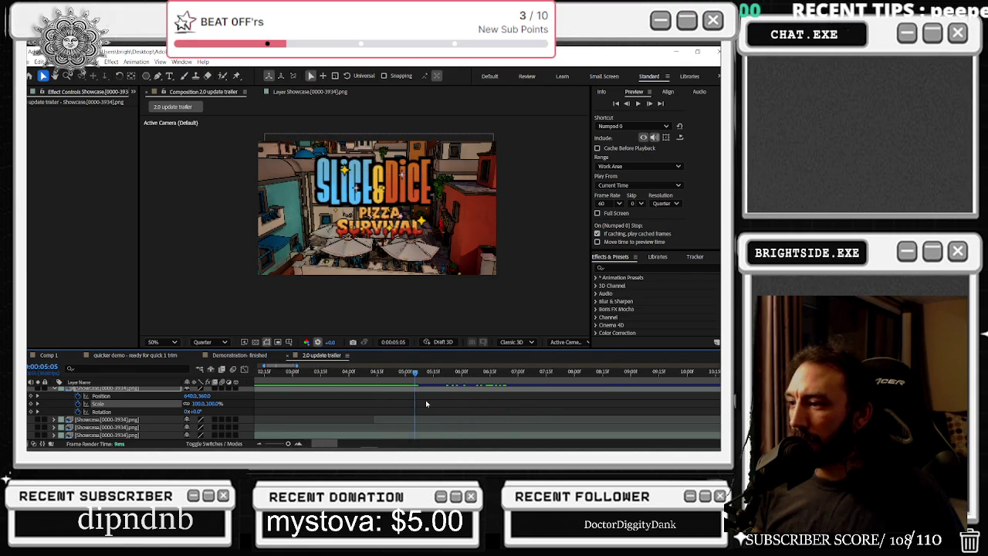
scroll(320, 399, "up", 2)
scroll(321, 402, "up", 3)
scroll(358, 403, "left", 3)
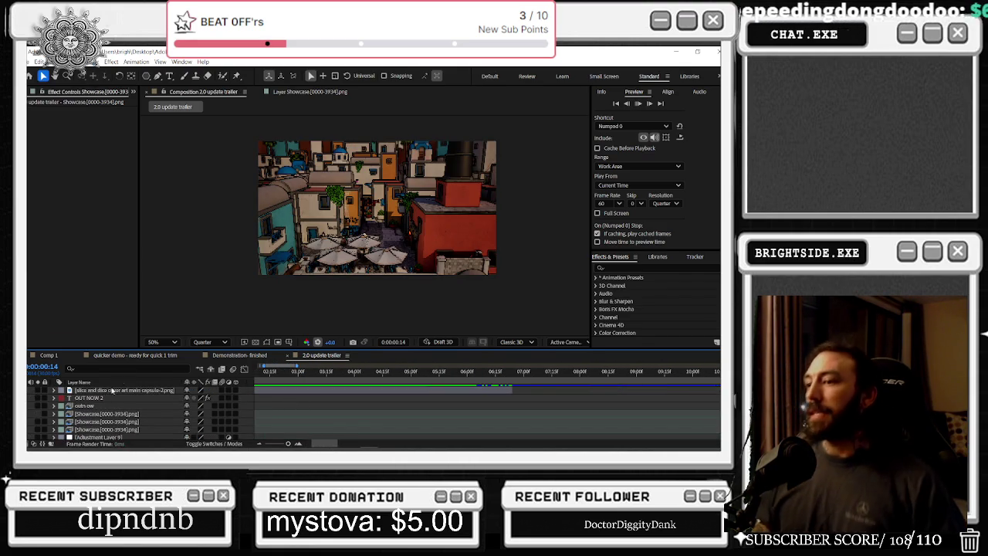
scroll(349, 415, "down", 3)
scroll(349, 414, "down", 2)
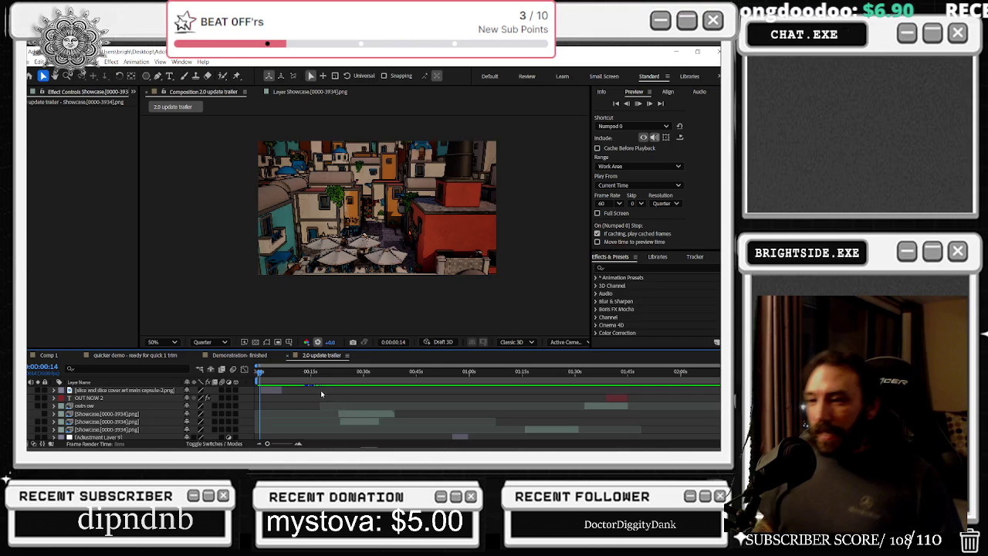
left_click_drag(262, 373, 326, 374)
left_click(596, 233)
key("Home")
key("space")
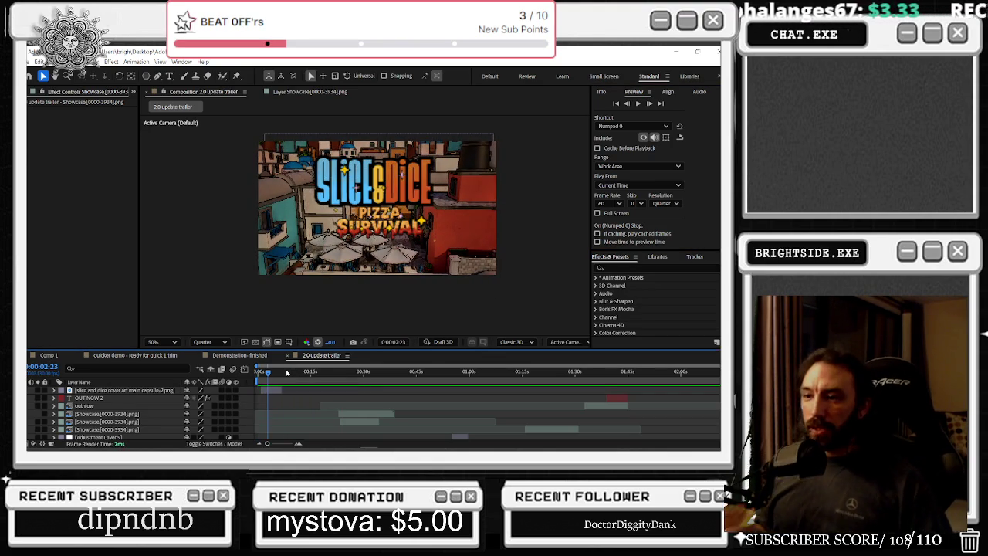
- Zoom the timeline around 15 seconds and preview the clip from about 16 to 22 seconds
left_click(293, 374)
key("equal")
key("equal")
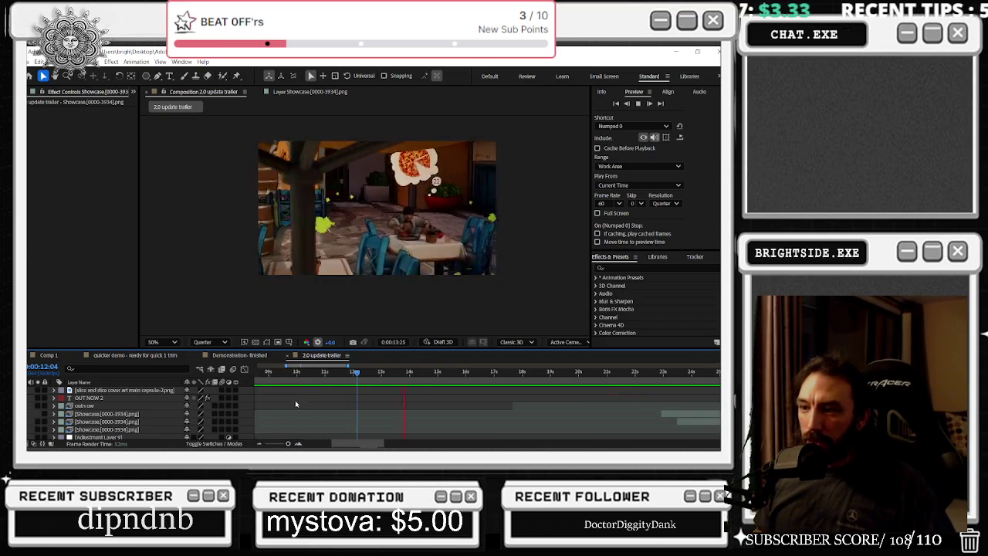
key("space")
scroll(409, 397, "down", 2)
scroll(408, 397, "down", 2)
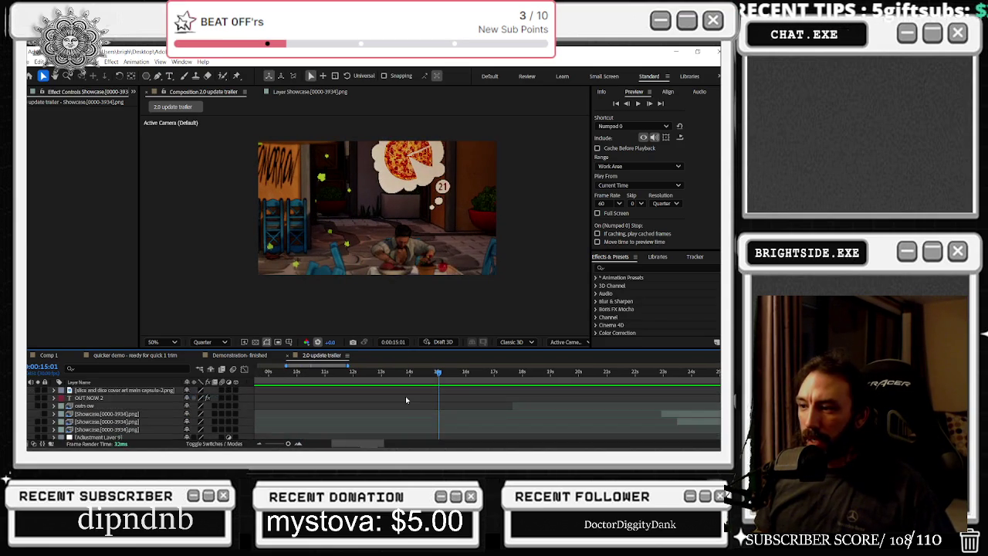
scroll(463, 401, "down", 2)
scroll(619, 416, "down", 2)
scroll(619, 415, "right", 3)
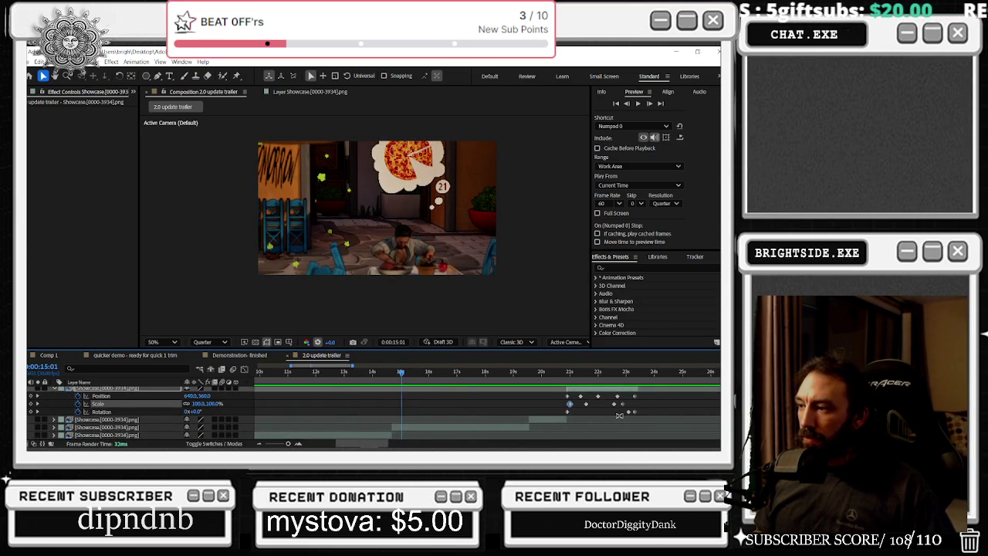
scroll(587, 415, "right", 3)
mouse_move(510, 375)
left_mouse_down()
mouse_move(521, 376)
mouse_move(467, 376)
left_mouse_up()
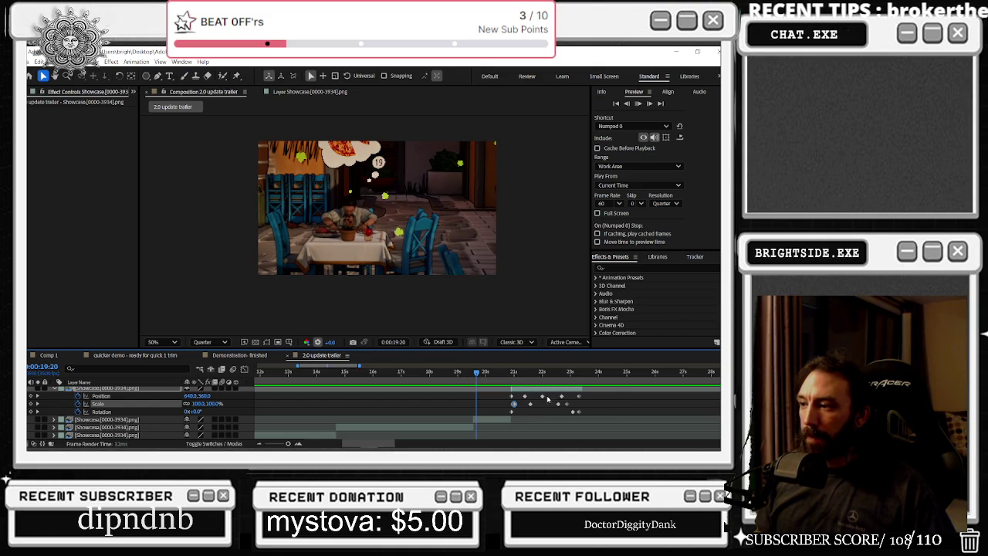
left_click(375, 372)
key("space")
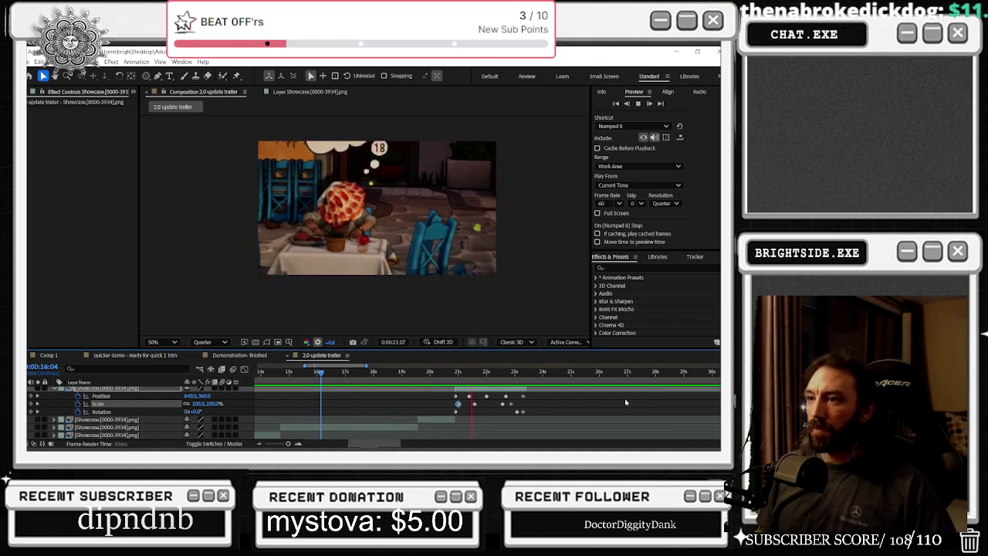
key("space")
- Delete the stray Scale and Rotation keyframes near 23 seconds and scrub back to about 21 seconds
scroll(525, 425, "up", 5)
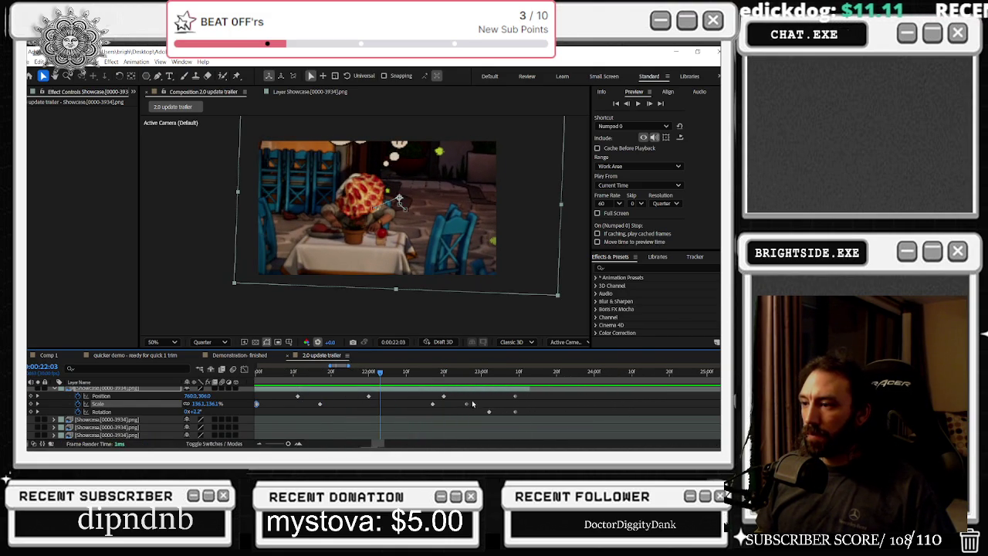
left_click_drag(485, 413, 489, 409)
key("Delete")
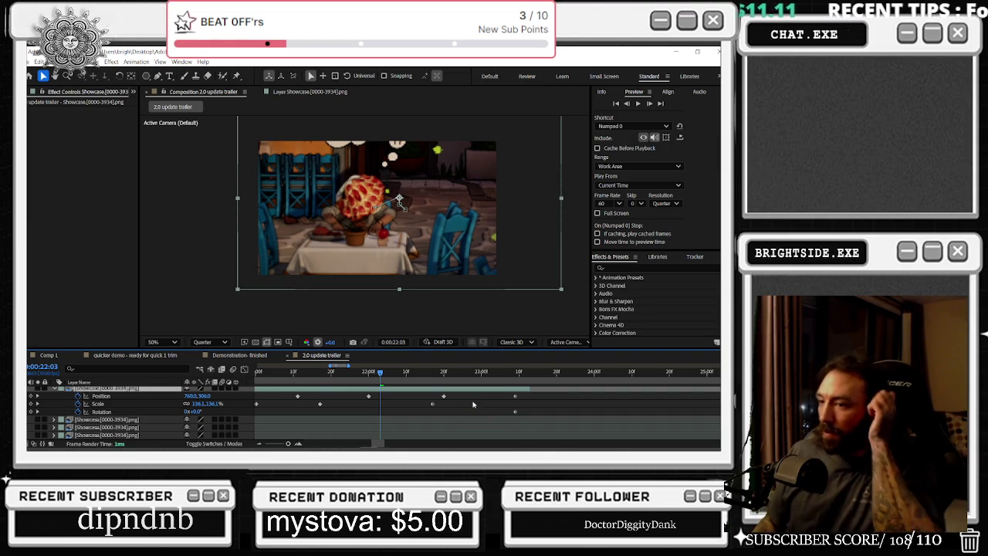
left_click_drag(390, 377, 270, 371)
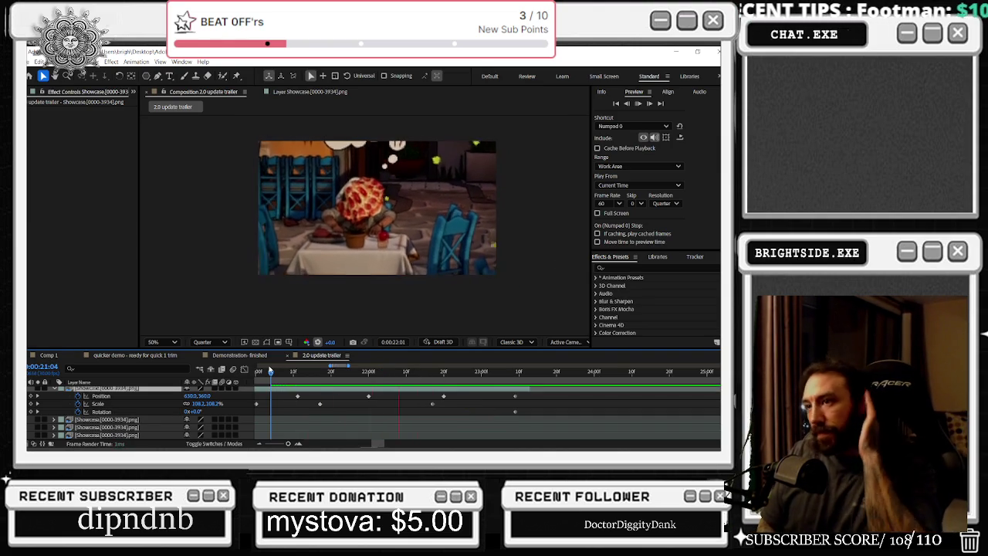
scroll(492, 390, "down", 10)
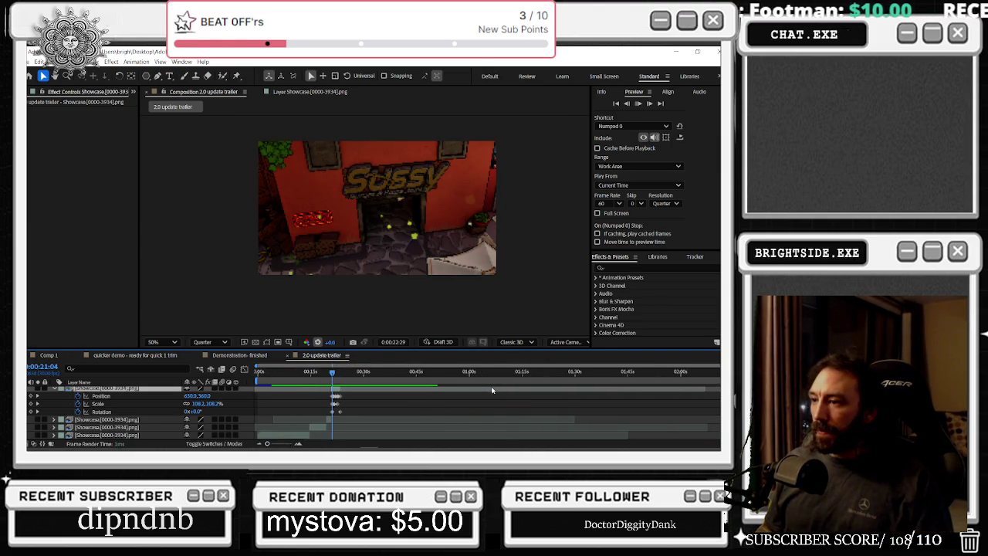
left_click_drag(332, 372, 295, 372)
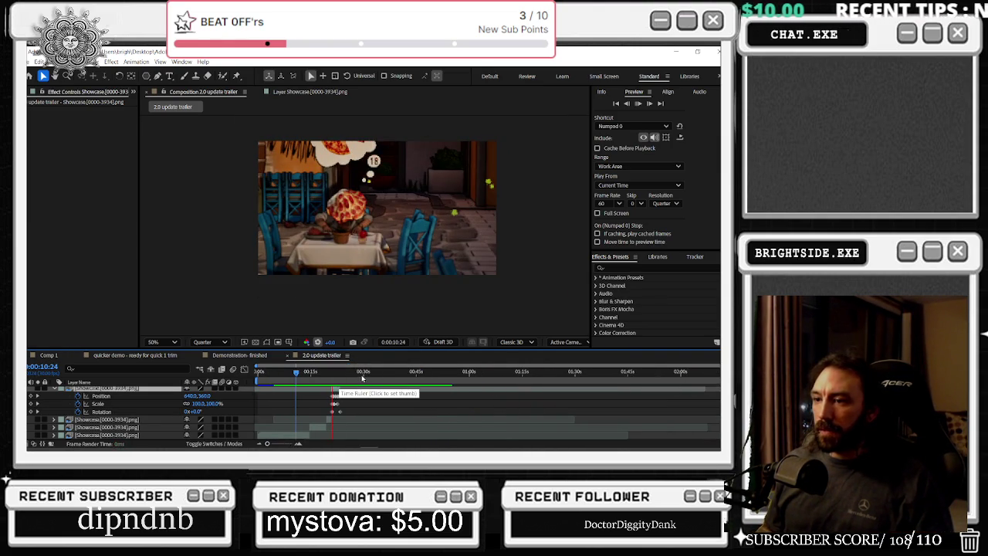
key("Home")
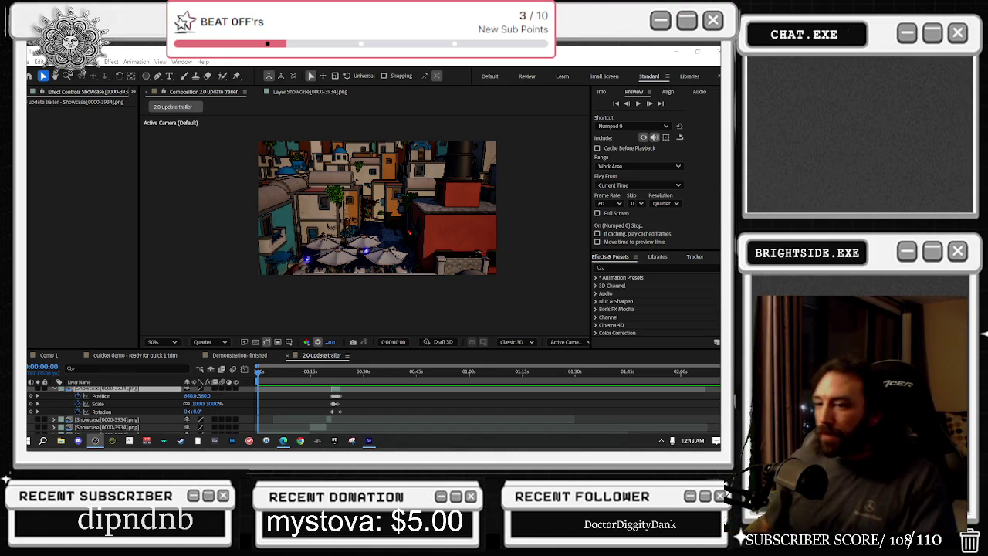
left_click(288, 383)
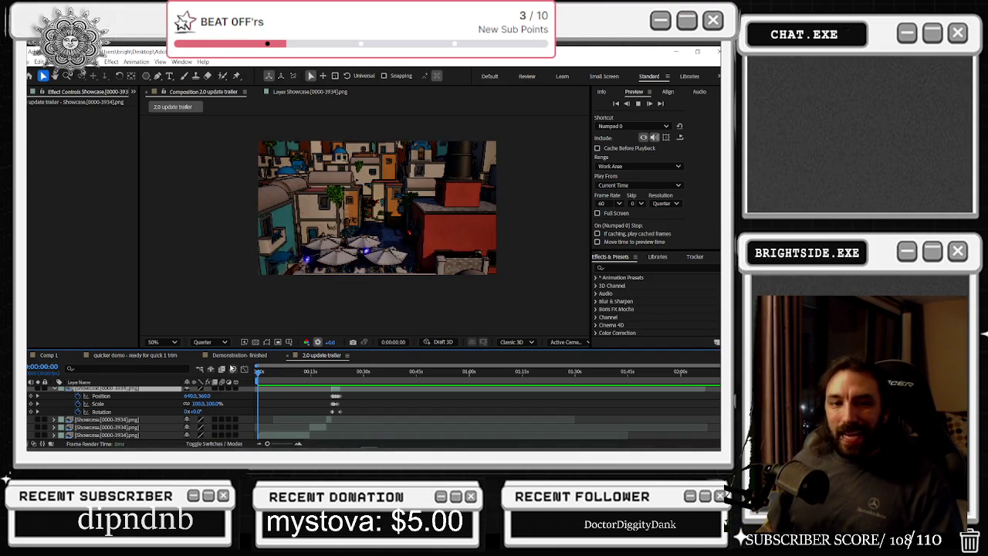
key("space")
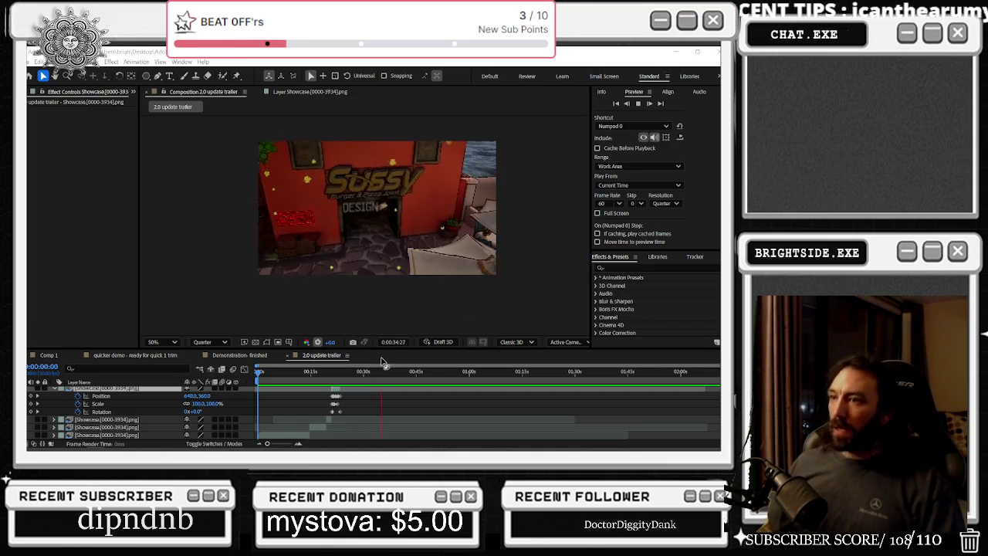
key("space")
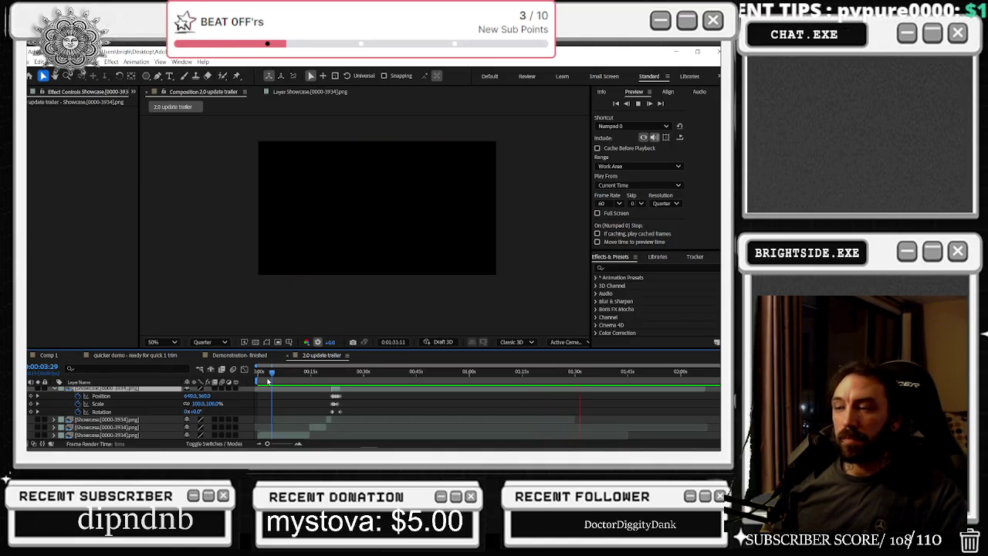
left_click_drag(269, 381, 549, 370)
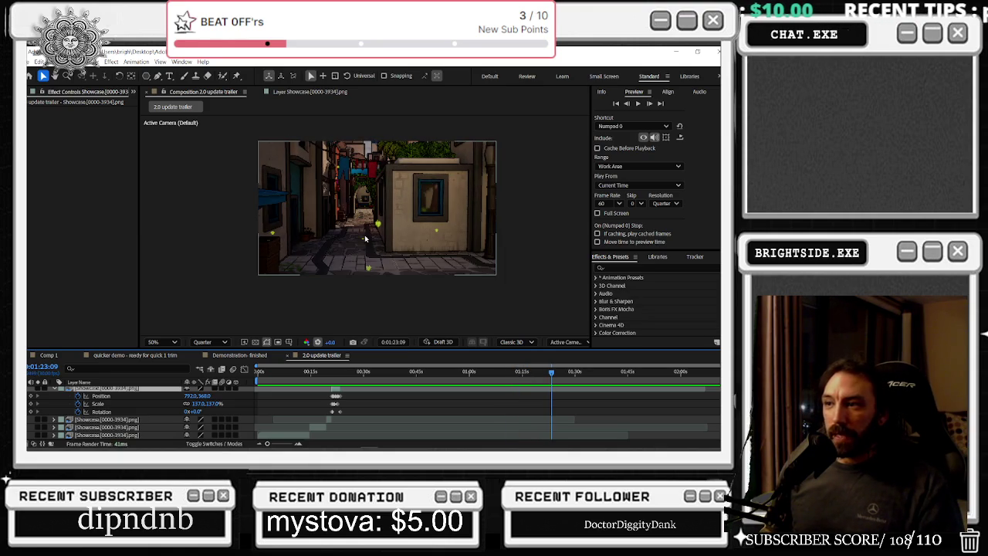
- Duplicate the OUT NOW 2 text layer as OUT NOW 3 and nudge it slightly earlier
mouse_move(301, 374)
left_mouse_down()
mouse_move(293, 375)
mouse_move(552, 364)
mouse_move(529, 375)
mouse_move(546, 373)
left_mouse_up()
scroll(543, 426, "up", 2)
left_click(552, 428)
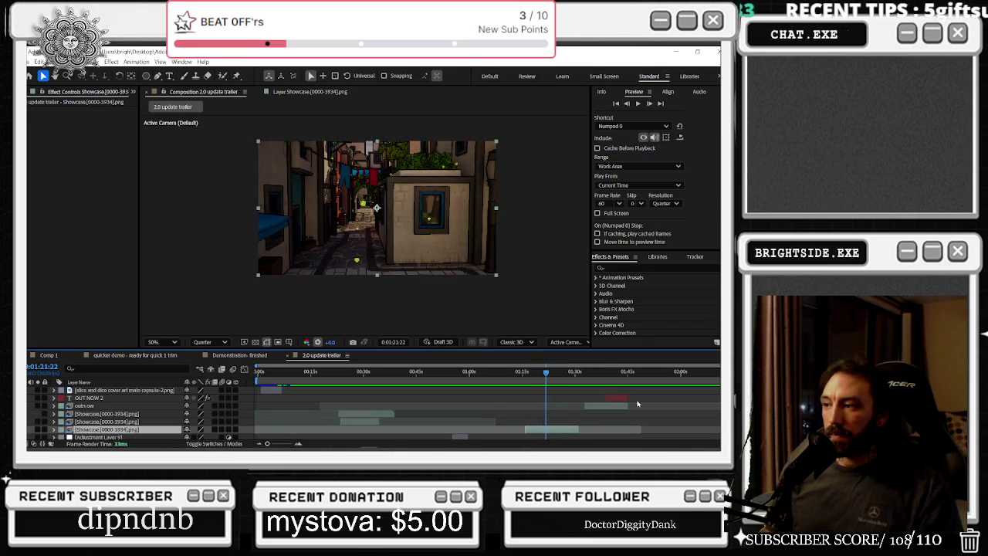
left_click(627, 400)
key("ctrl+d")
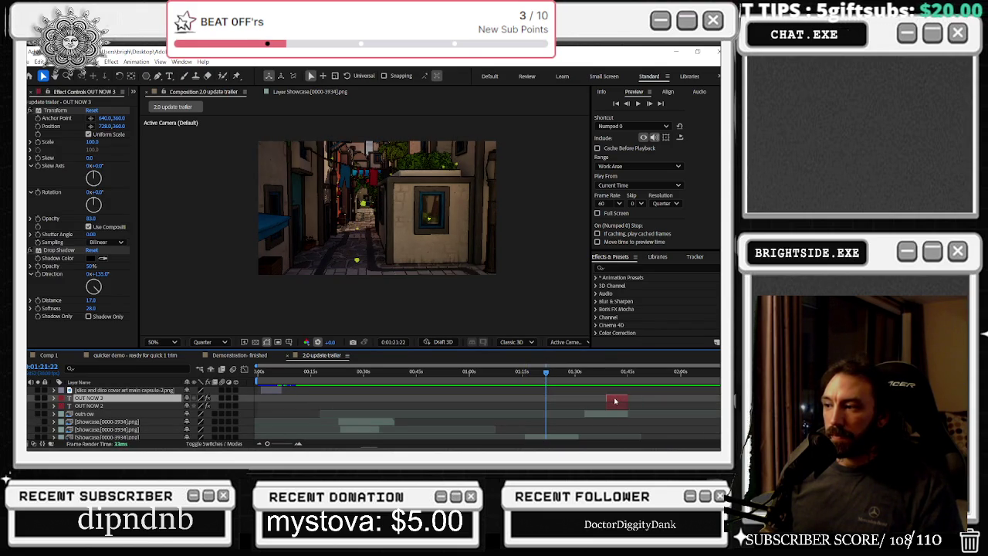
left_click_drag(566, 402, 558, 402)
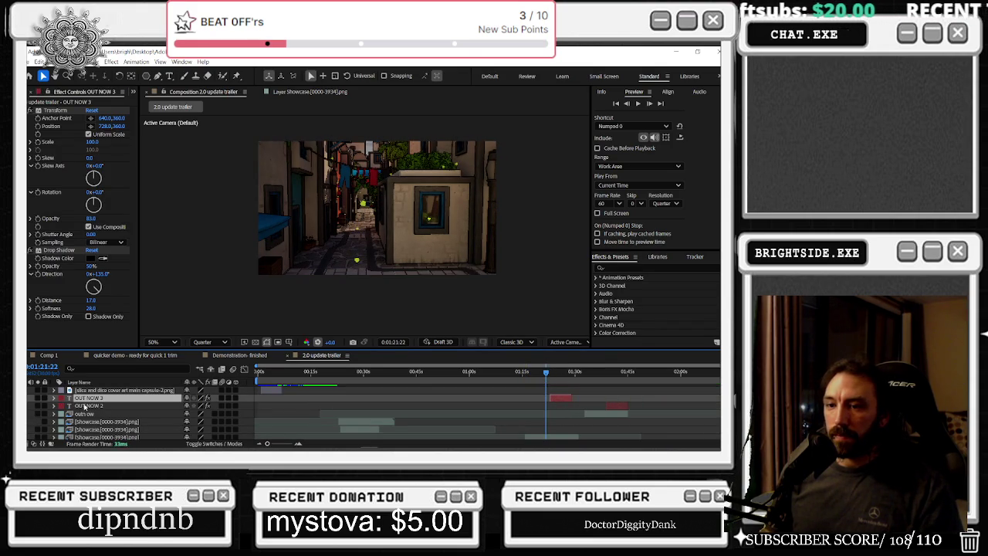
- Move OUT NOW 3 below the Showcase layers and lengthen its bar around 1:22
left_click(97, 430)
left_click_drag(97, 430, 97, 430)
scroll(231, 416, "down", 3)
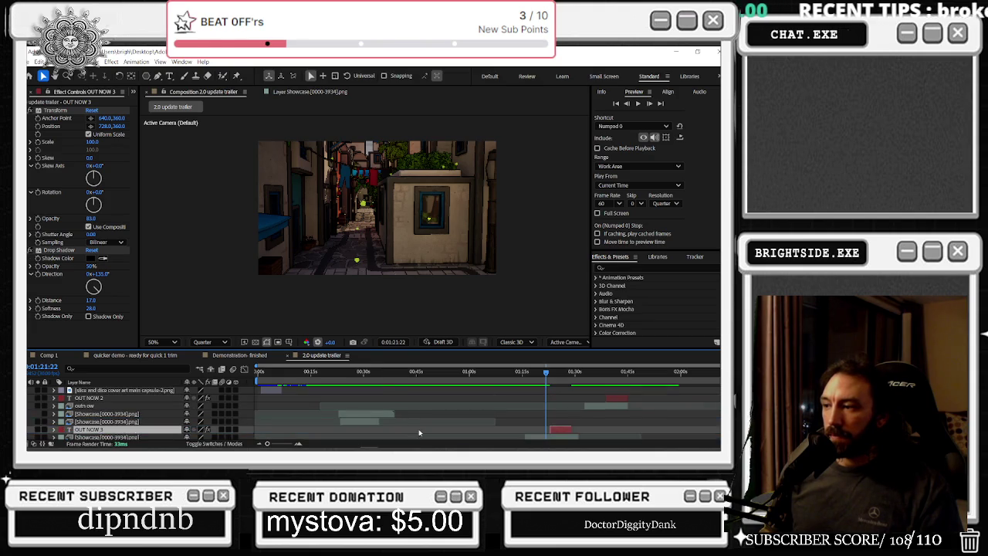
mouse_move(546, 374)
left_mouse_down()
mouse_move(536, 374)
mouse_move(572, 373)
mouse_move(525, 384)
mouse_move(537, 410)
left_mouse_up()
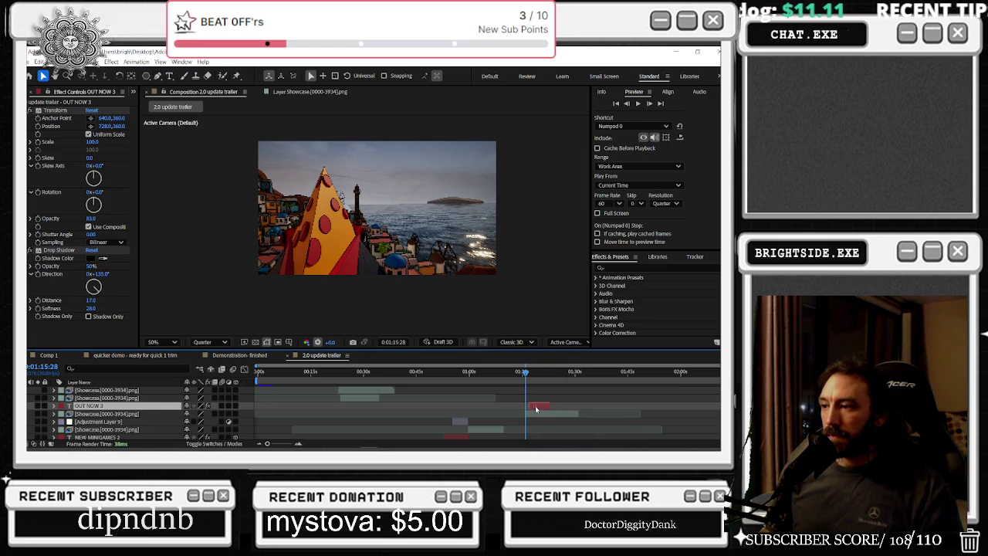
left_click_drag(528, 374, 550, 379)
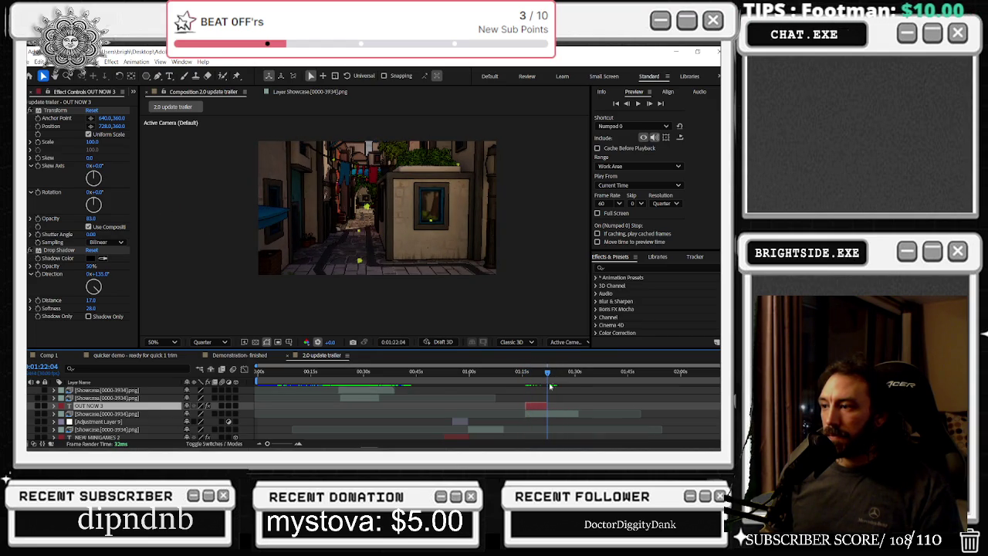
mouse_move(548, 406)
left_mouse_down()
mouse_move(557, 406)
mouse_move(537, 377)
left_mouse_up()
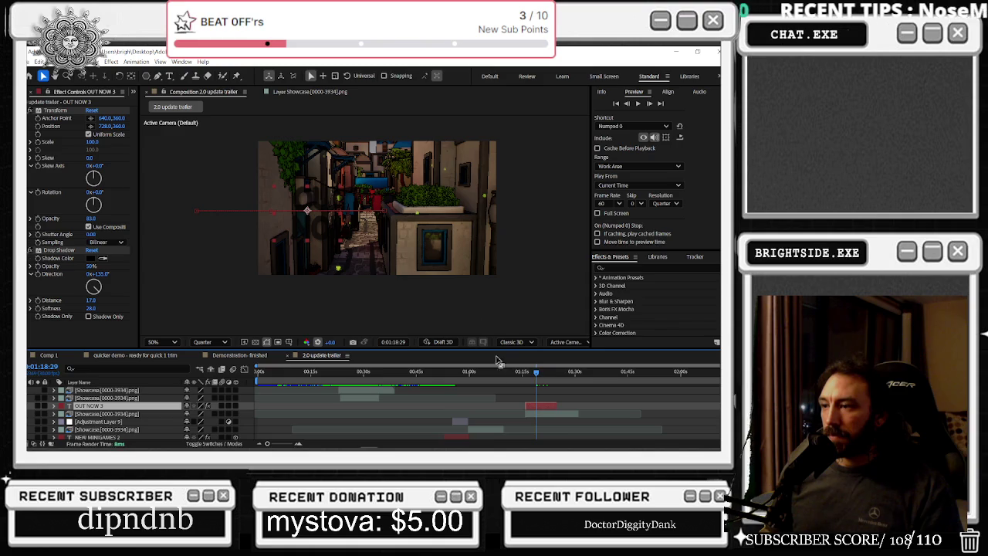
- Inspect OUT NOW 3's Position and Scale, restoring the Position keyframes that were accidentally removed
key("p")
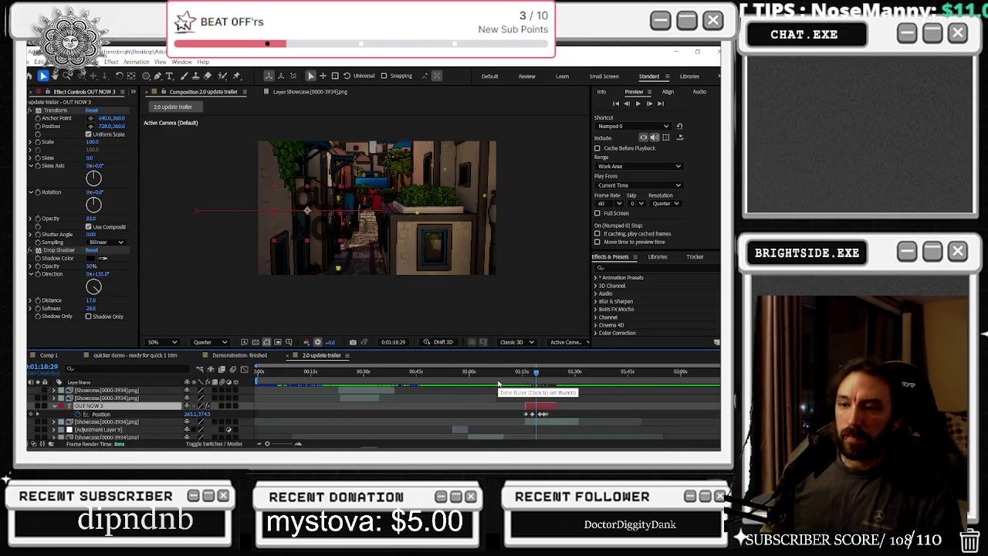
left_click(78, 414)
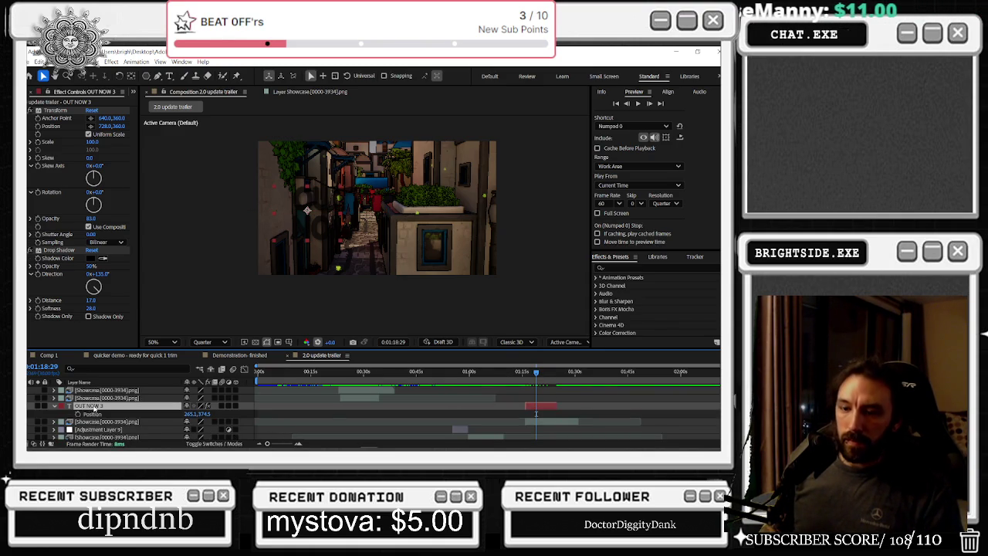
key("p")
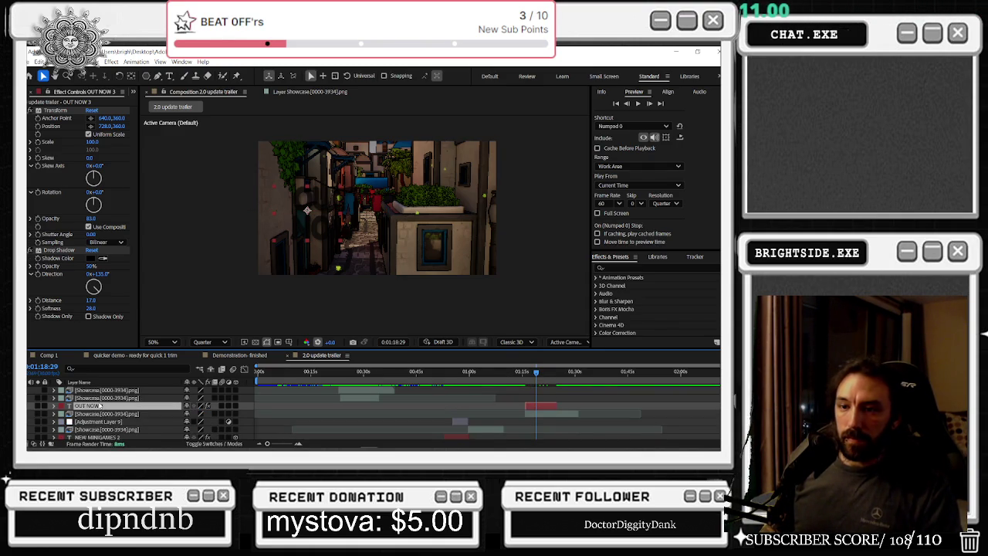
key("p")
key("p")
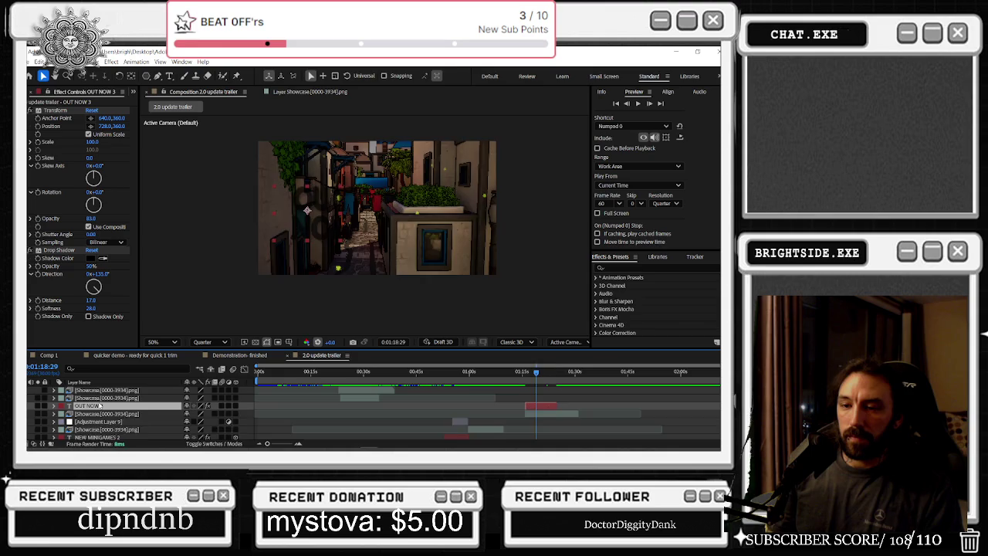
key("p")
key("k")
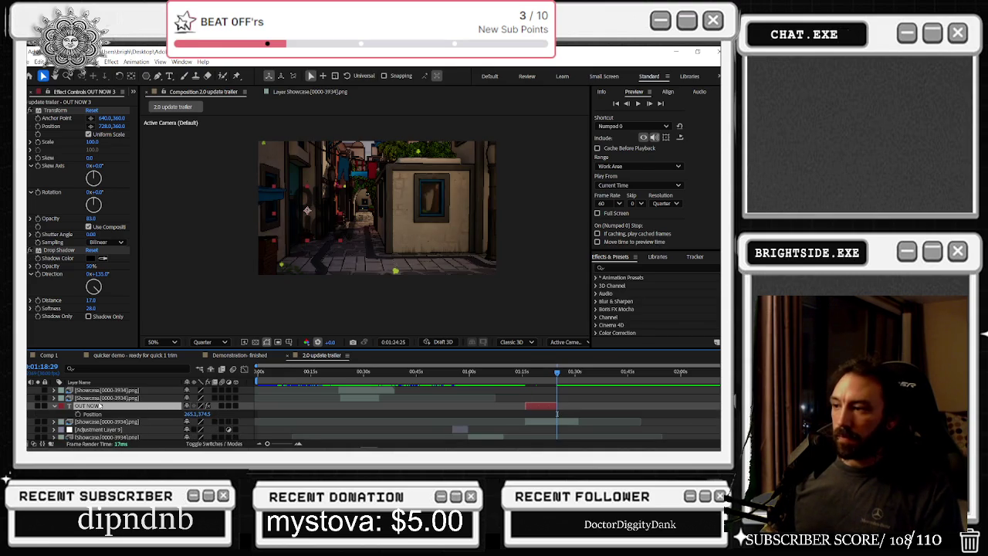
key("ctrl+z")
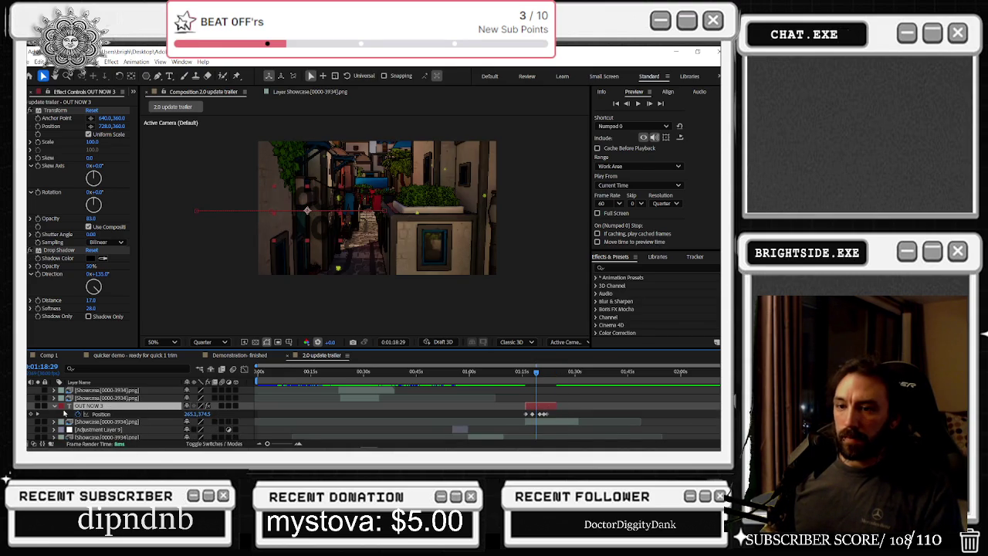
key("s")
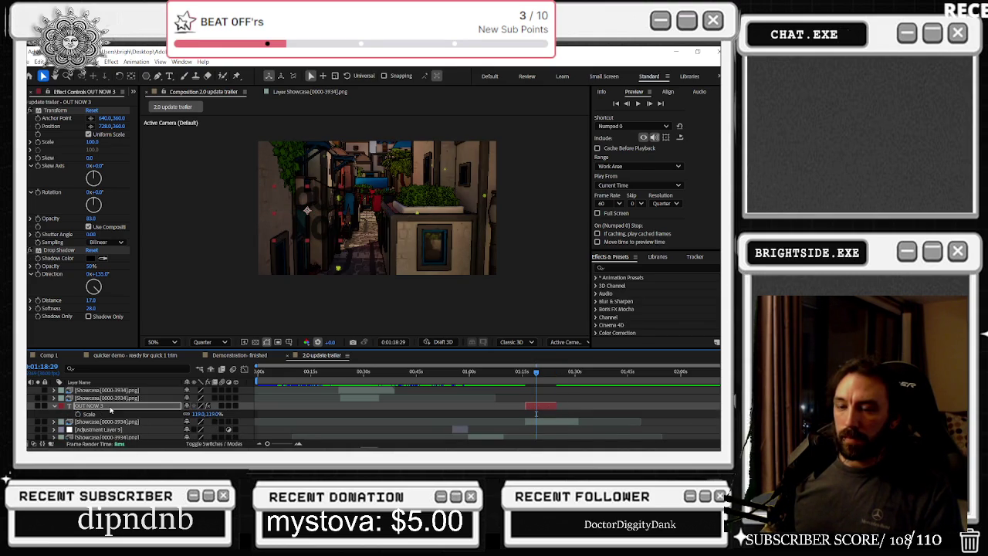
key("s")
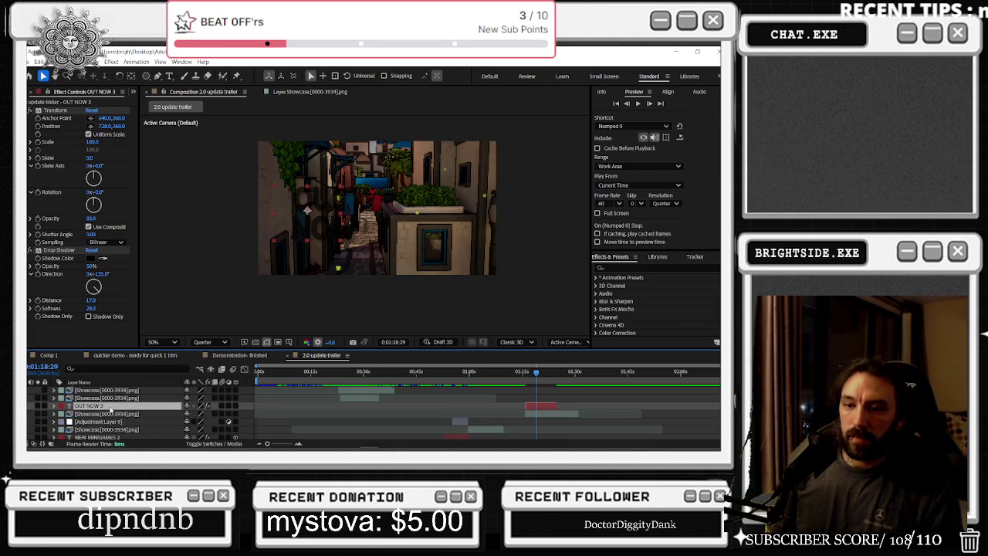
- Expose OUT NOW 3's Transform properties and move the current time to 0:01:21:26
left_click(53, 406)
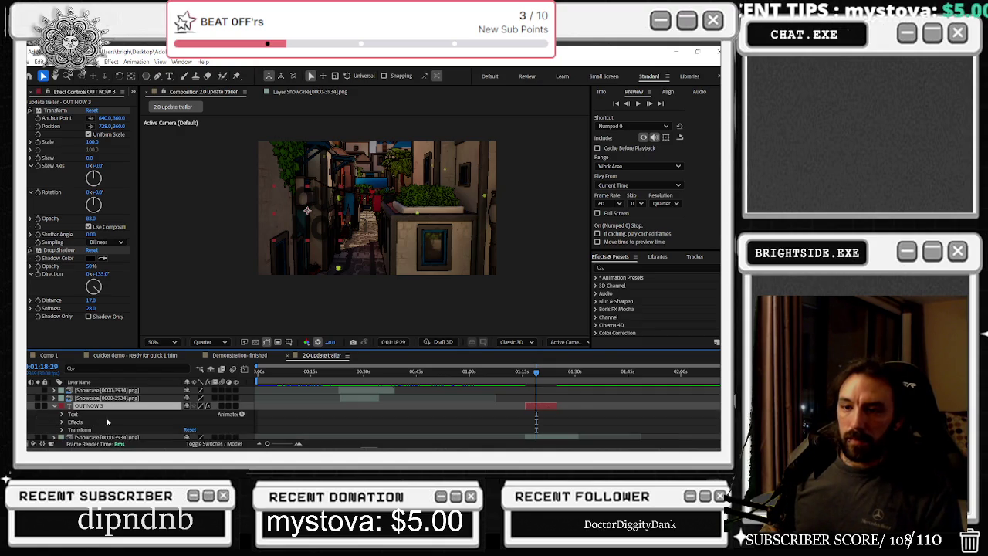
left_click(61, 430)
scroll(575, 417, "up", 2)
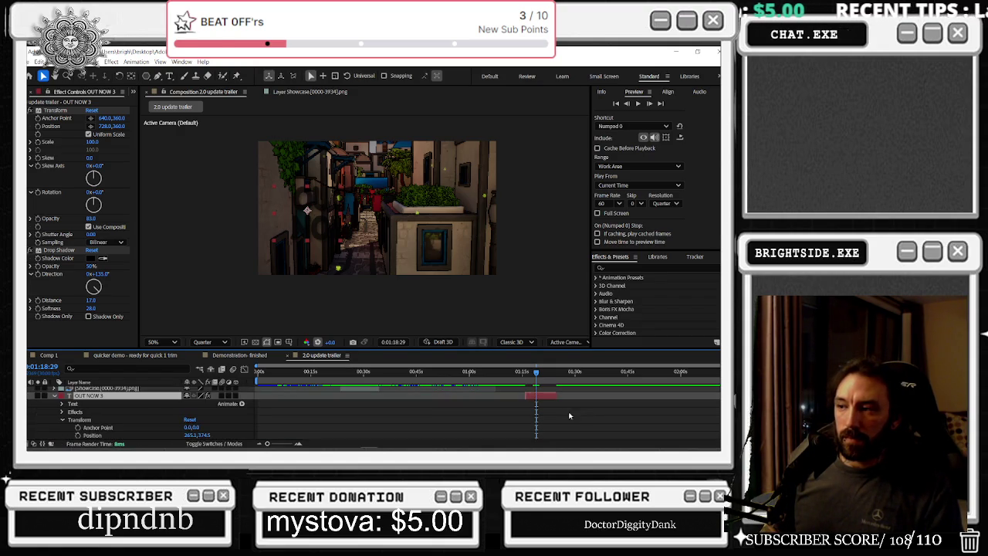
left_click_drag(537, 372, 524, 373)
left_click(538, 373)
left_click_drag(538, 372, 556, 399)
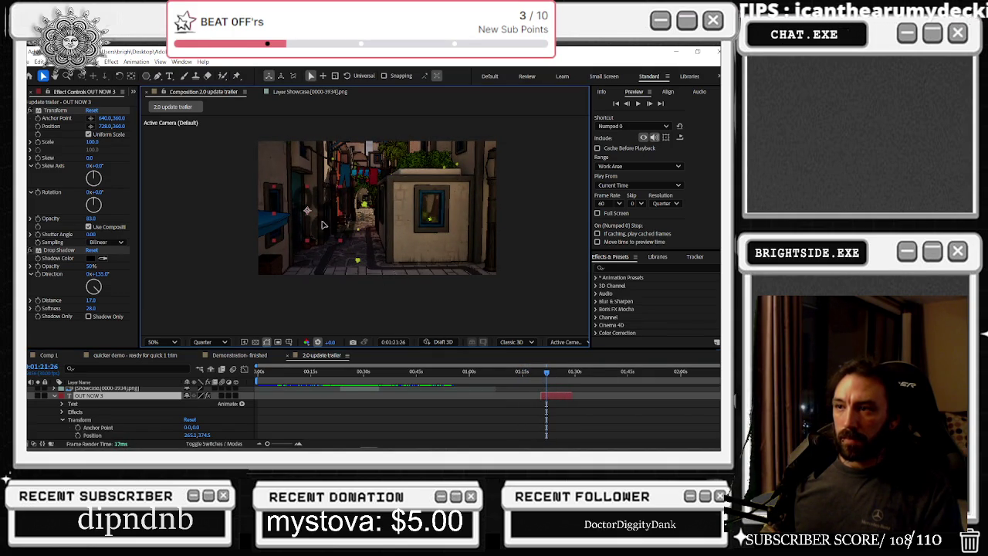
- Move the OUT NOW text to the lower right and retype it as 'NEW' over 'ENEMIES'
left_click_drag(356, 236, 427, 260)
key("Return")
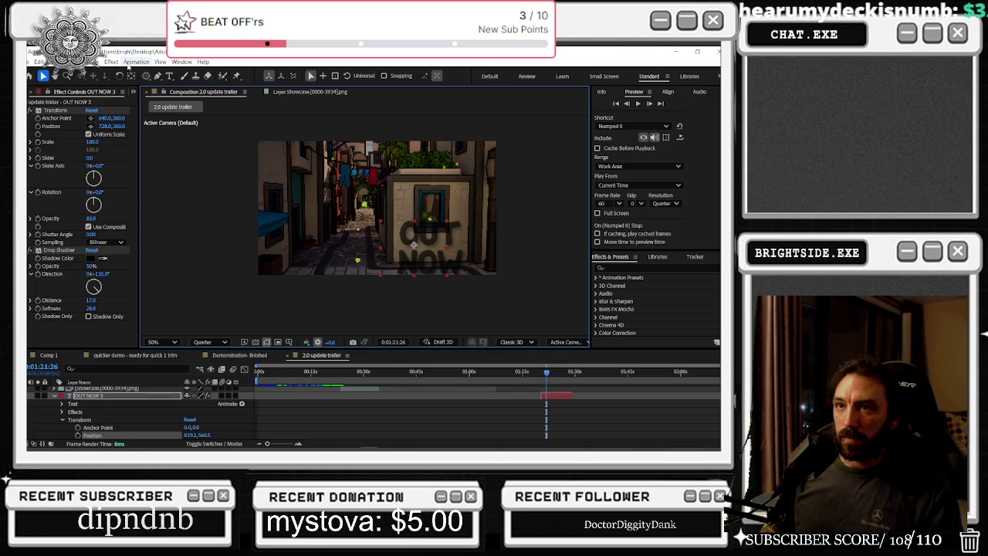
double_click(414, 244)
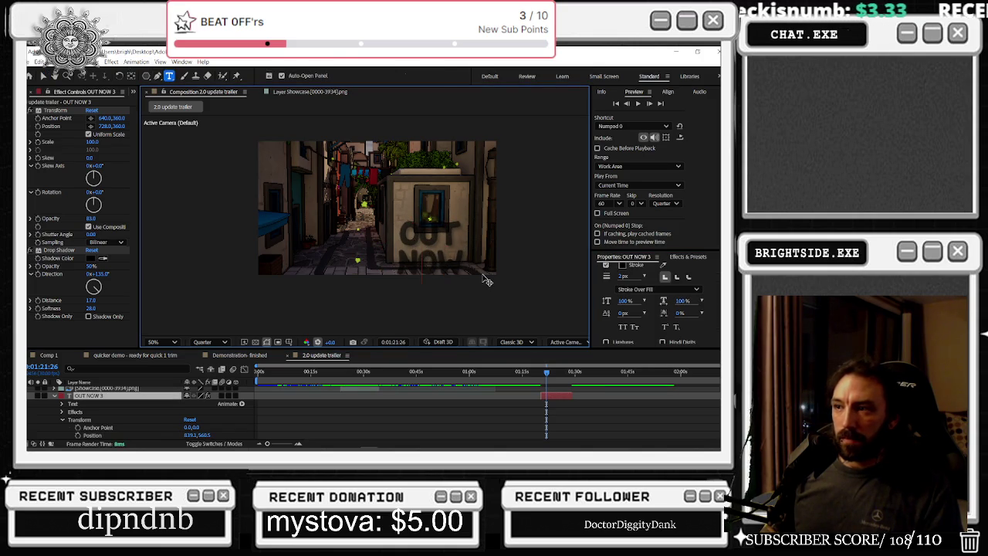
type("N")
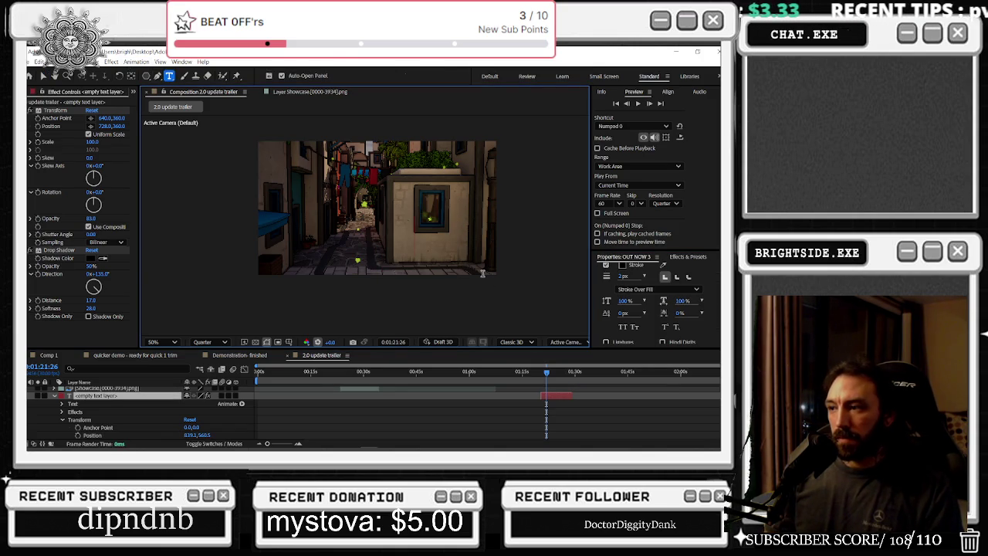
type("EW")
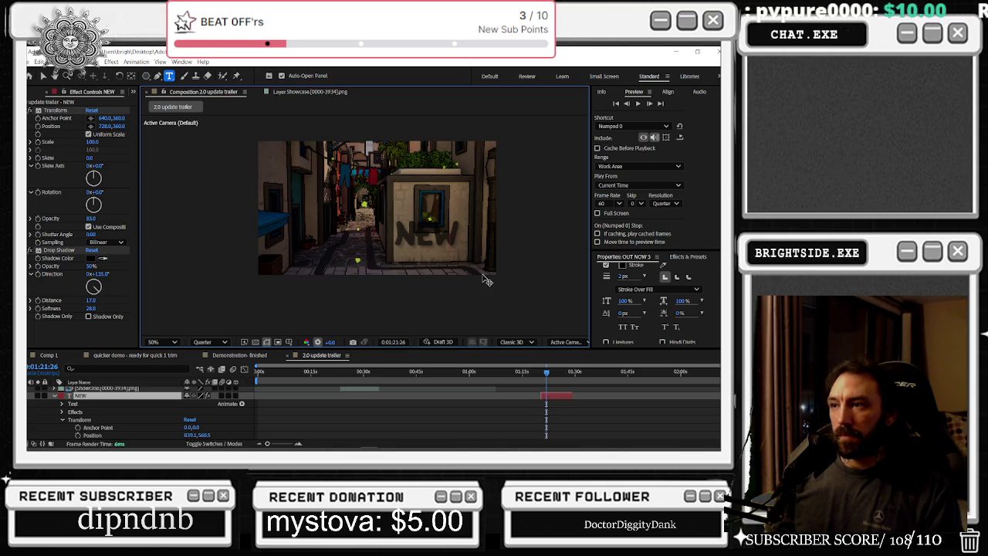
key("Return")
type("ENEMIES")
key("ctrl+a")
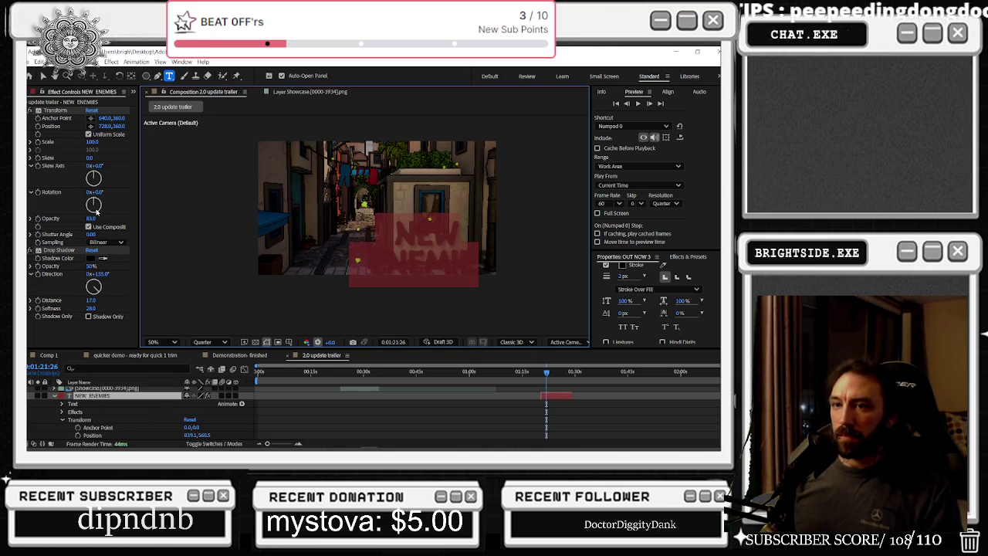
- Reduce the title's font size to 75 px and widen its tracking to 57 px
scroll(633, 288, "up", 1)
scroll(634, 289, "up", 1)
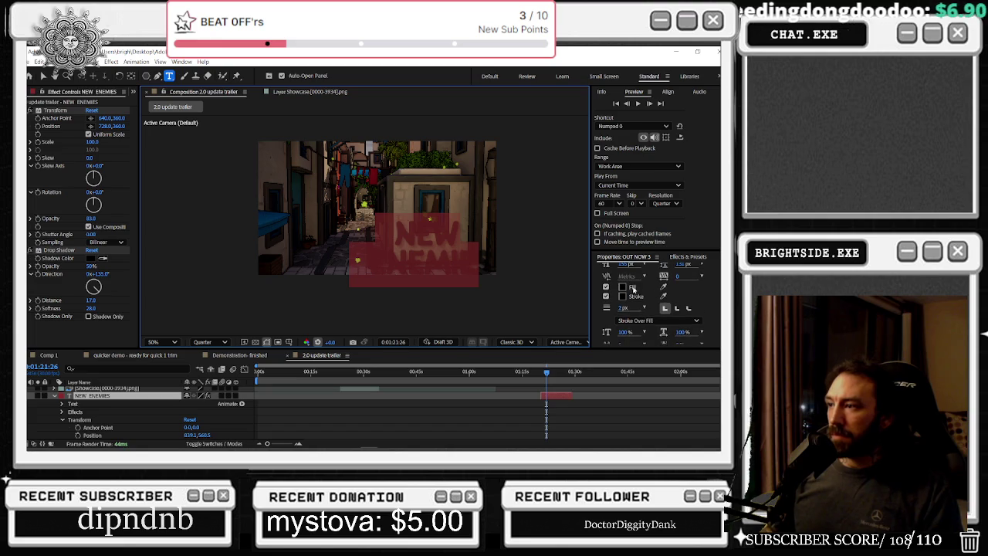
scroll(634, 289, "up", 1)
left_click_drag(625, 274, 590, 275)
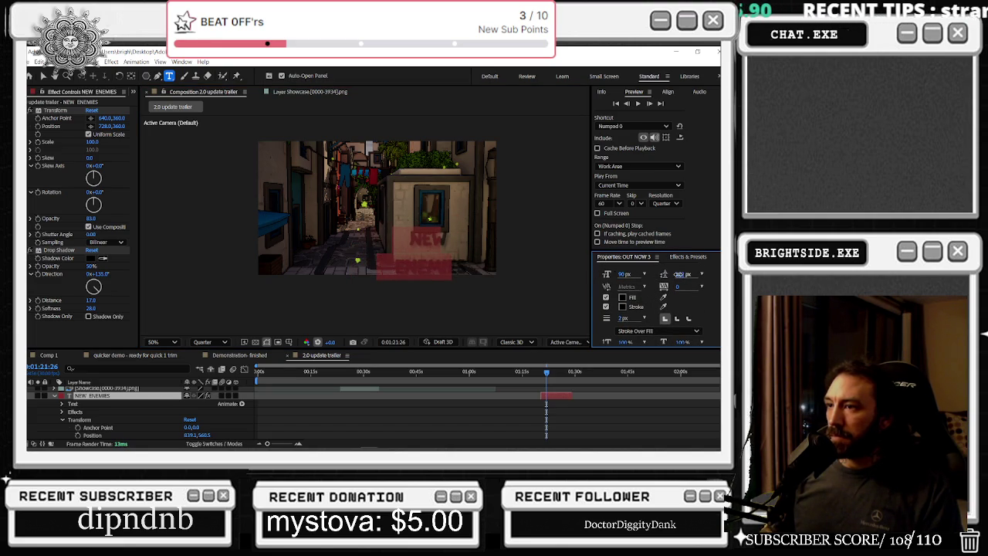
left_click_drag(683, 274, 660, 276)
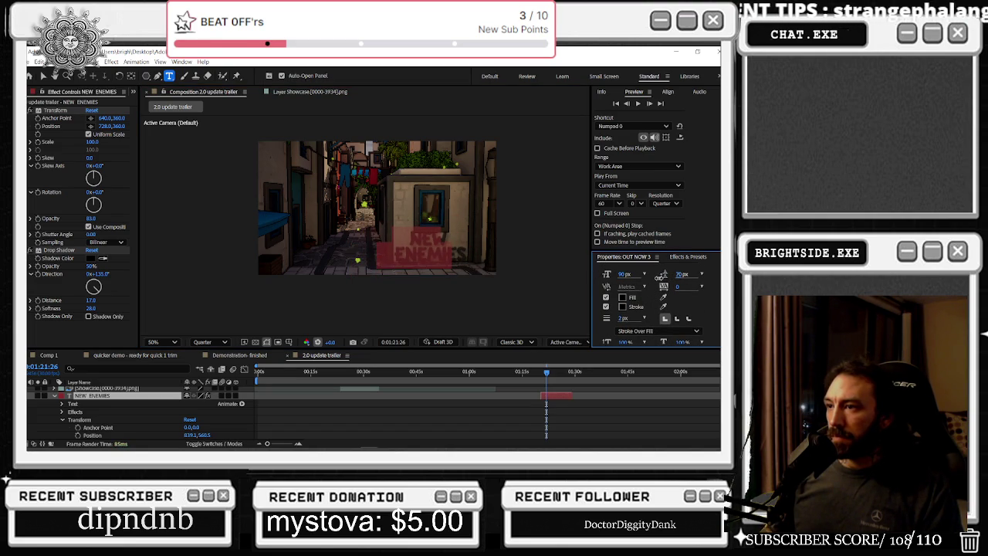
left_click_drag(622, 274, 611, 274)
left_click_drag(678, 274, 670, 274)
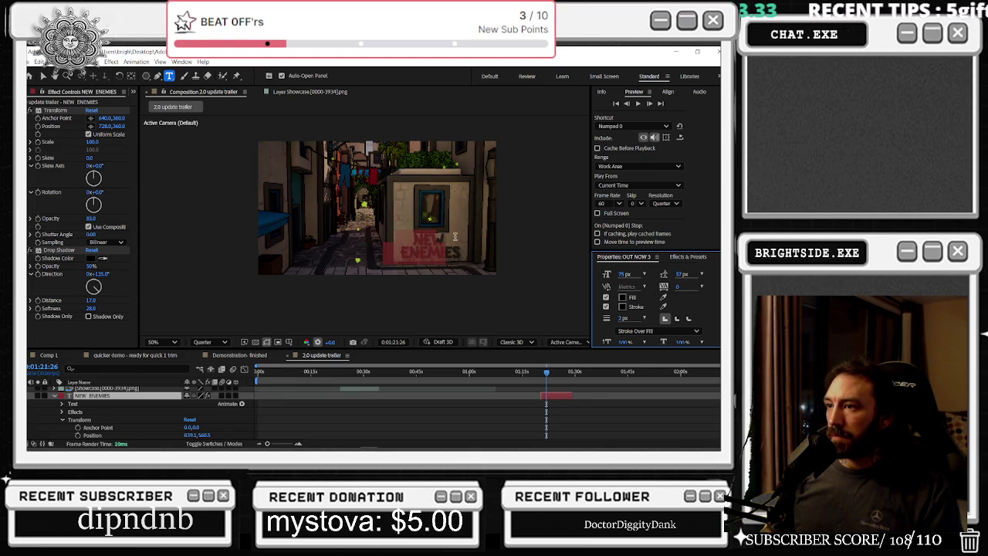
- Fill the title with a brown sampled from the footage and set a round stroke line join
left_click(663, 298)
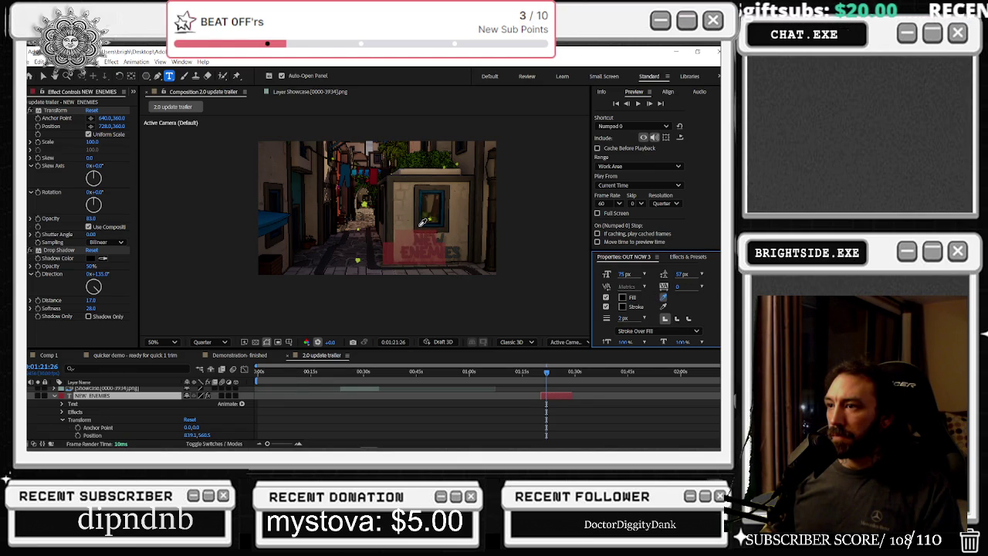
left_click(420, 222)
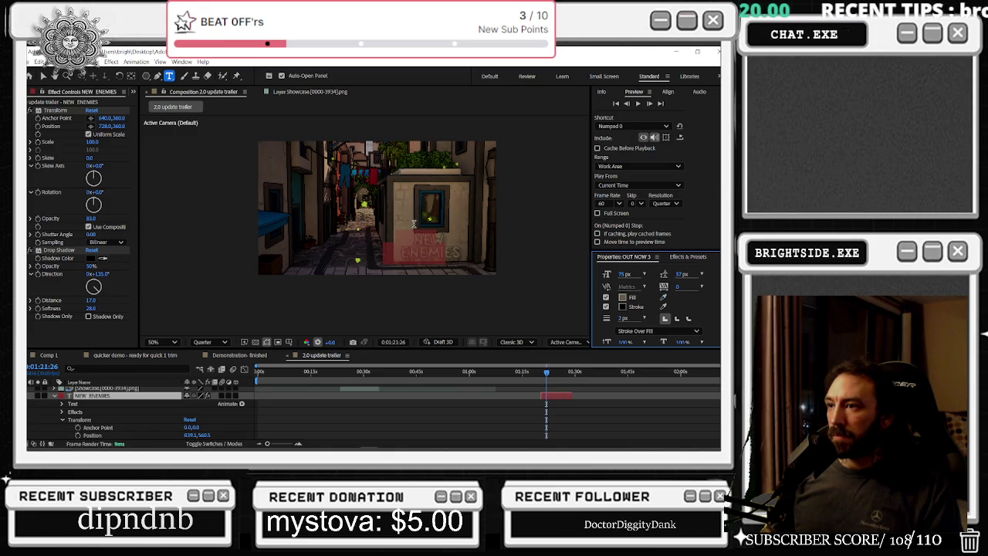
left_click(677, 319)
left_click(128, 398)
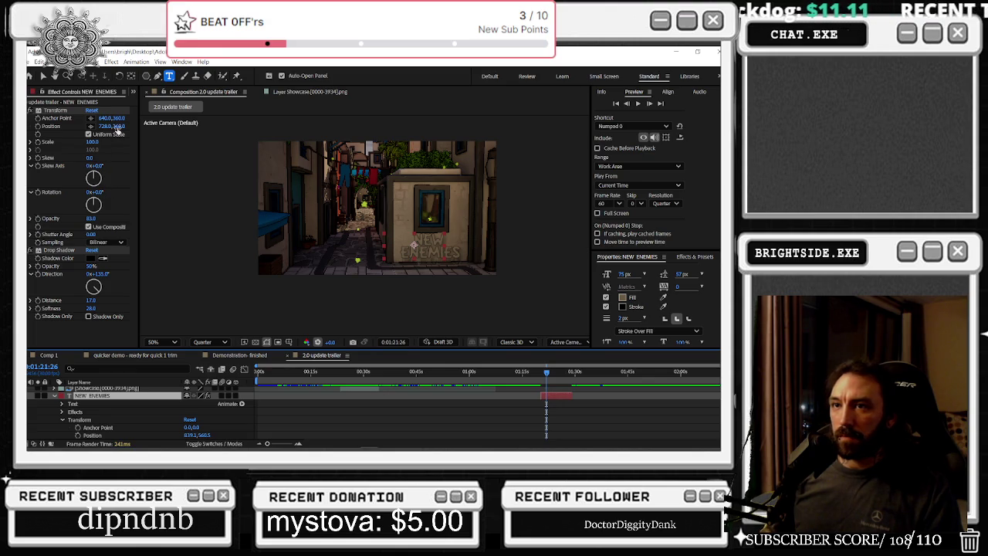
left_click(117, 128)
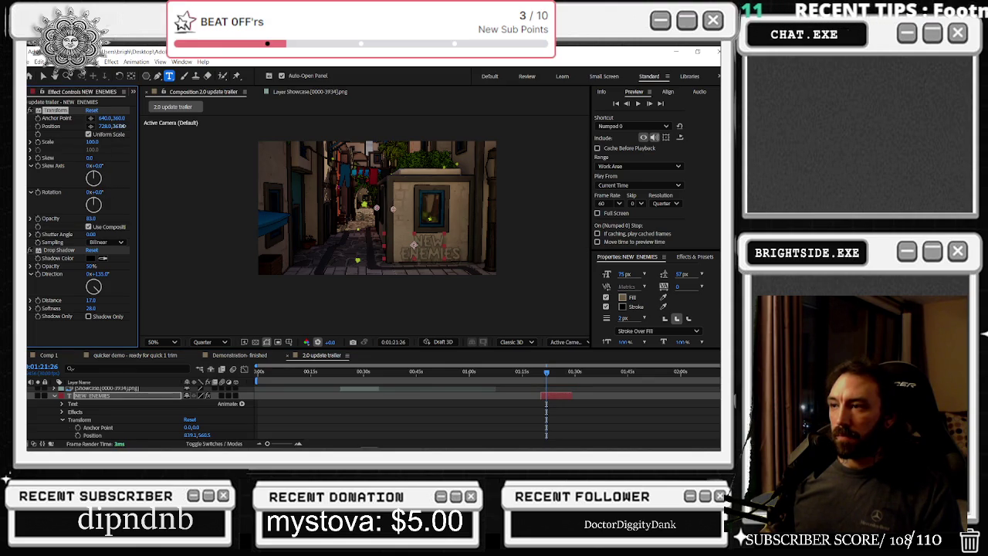
- Show the title's Position and Rotation properties and move to 0:01:22:02
scroll(554, 409, "up", 4)
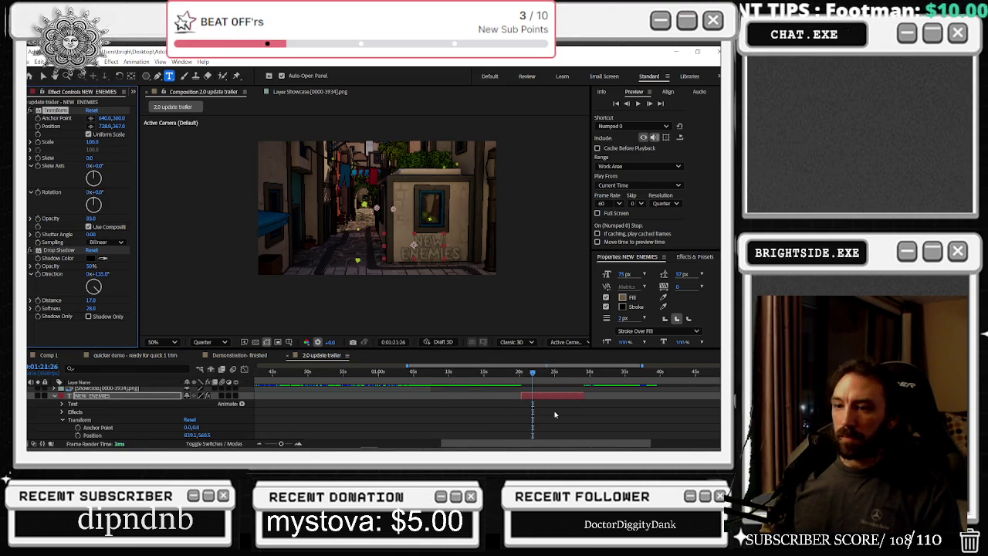
key("p")
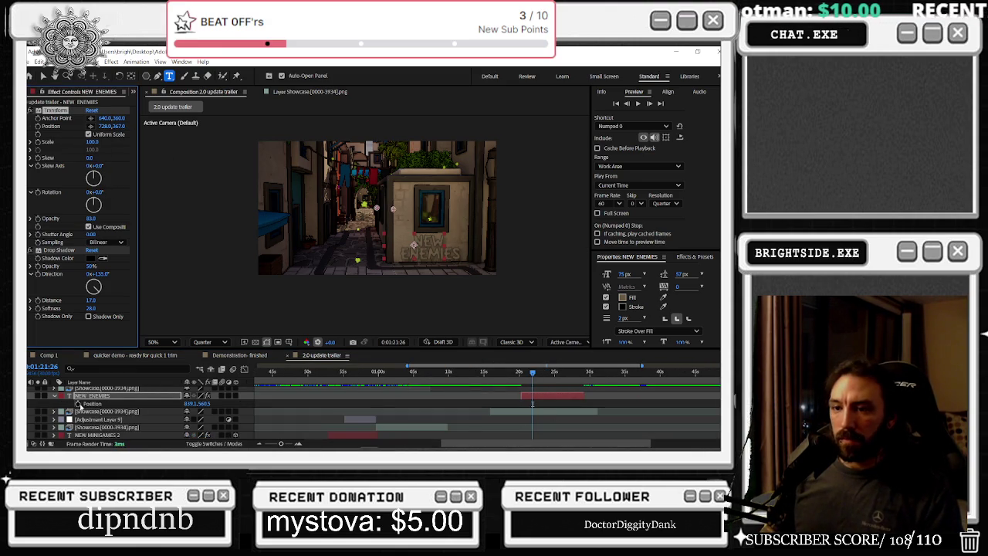
key("r")
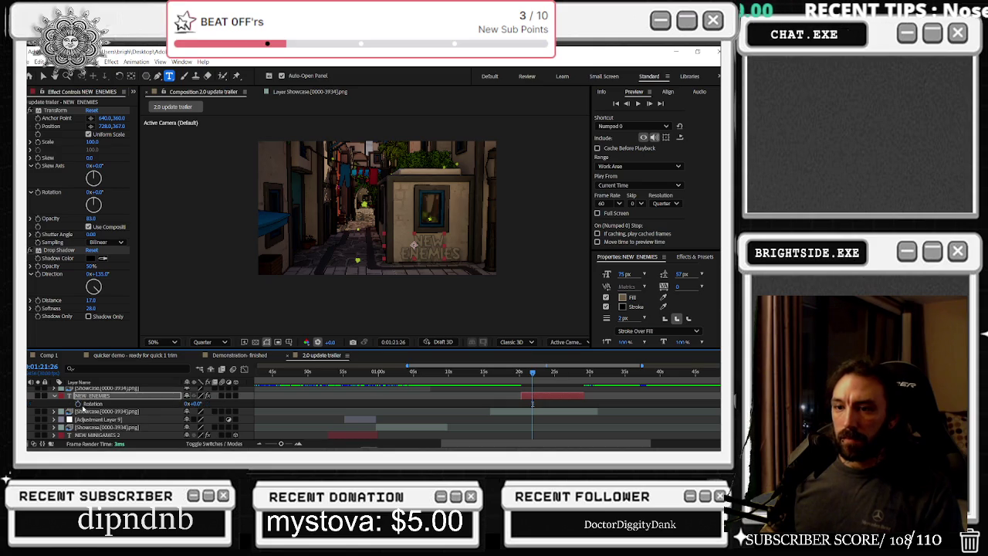
left_click(77, 403)
left_click_drag(532, 373, 537, 374)
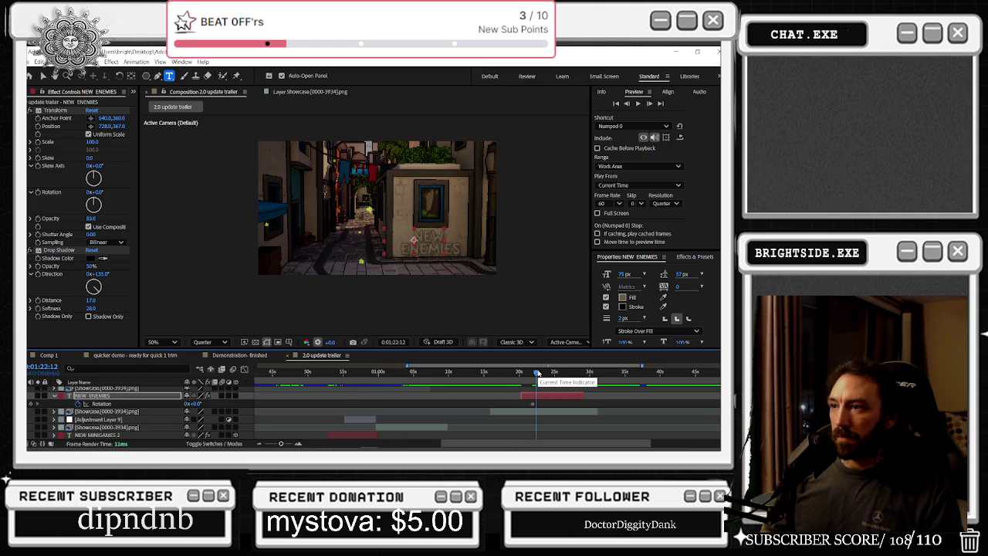
left_click_drag(537, 373, 523, 372)
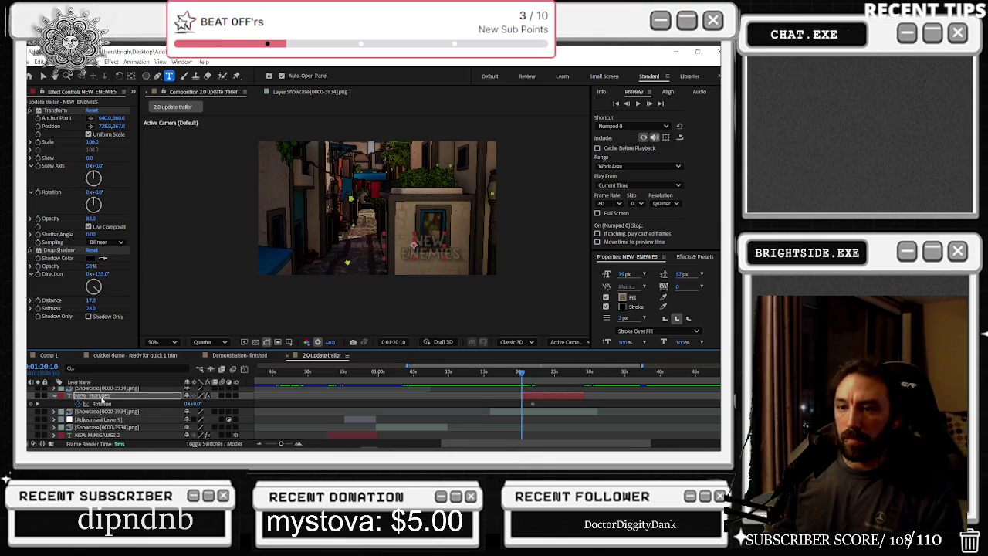
- Keyframe the title's Position at 0:01:22:02 (y 620.5) and at 0:01:20:06, then preview
key("p")
key("shift+Down")
key("shift+Down")
key("shift+Down")
key("shift+Down")
key("shift+Down")
key("shift+Down")
key("shift+Down")
key("shift+Down")
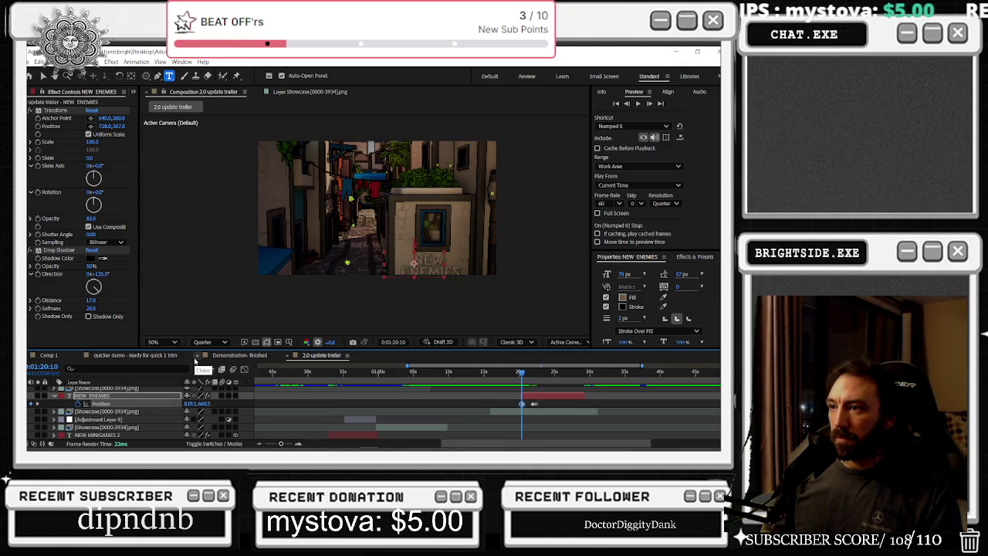
left_click(521, 373)
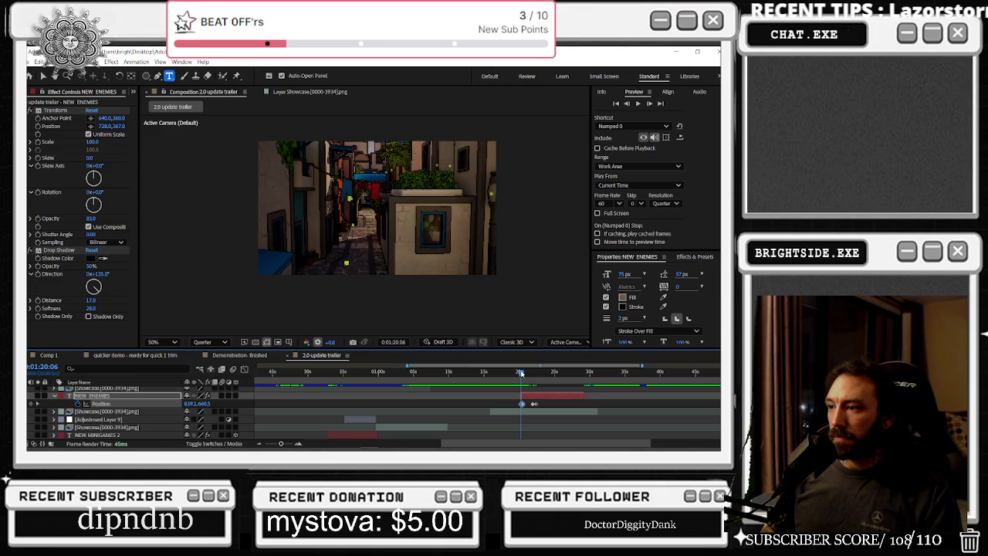
scroll(523, 414, "up", 5)
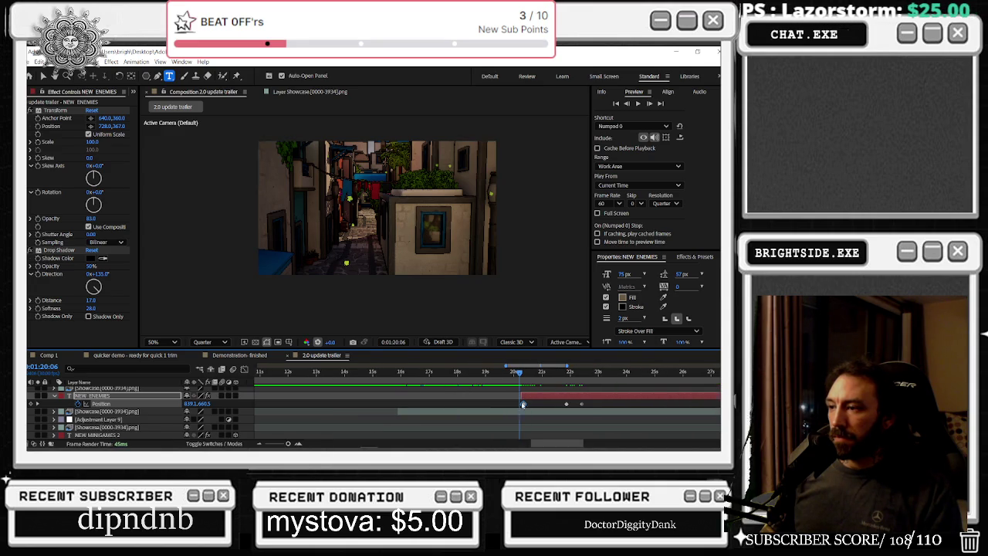
left_click_drag(525, 394, 519, 395)
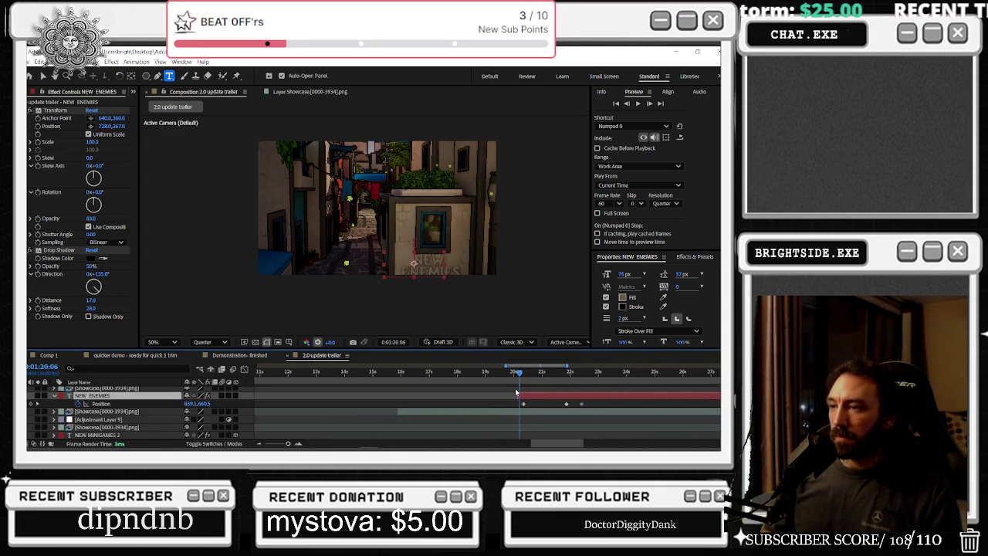
key("shift+Down")
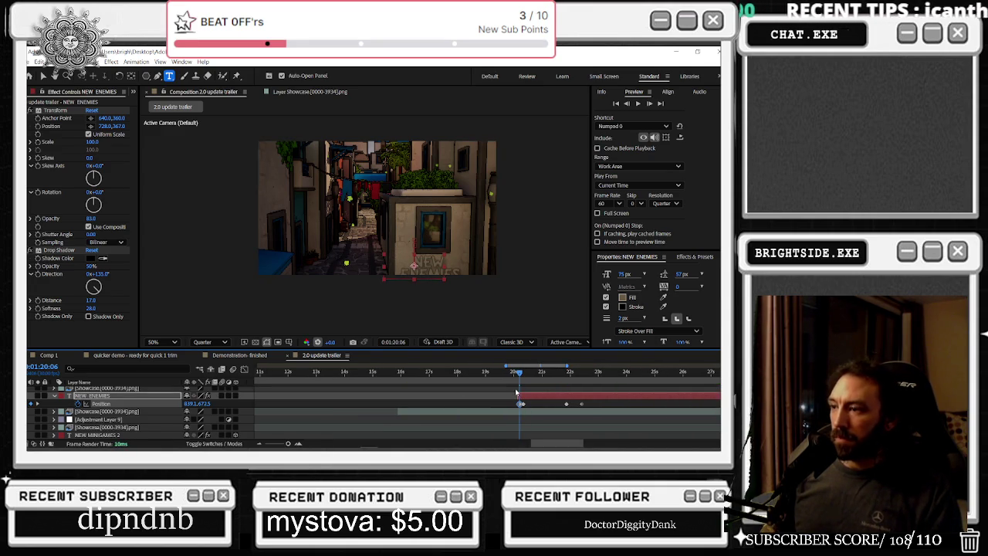
left_click_drag(519, 374, 503, 373)
key("space")
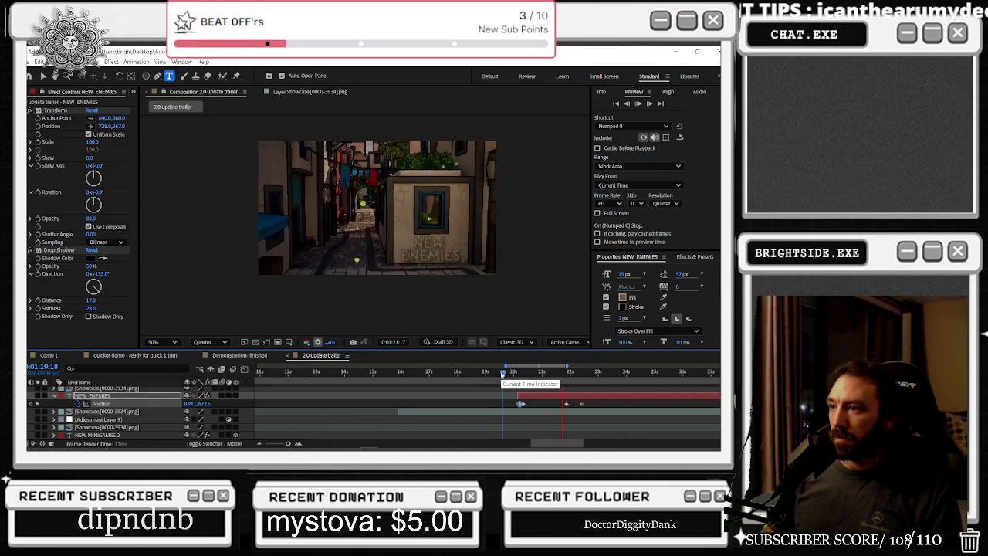
key("space")
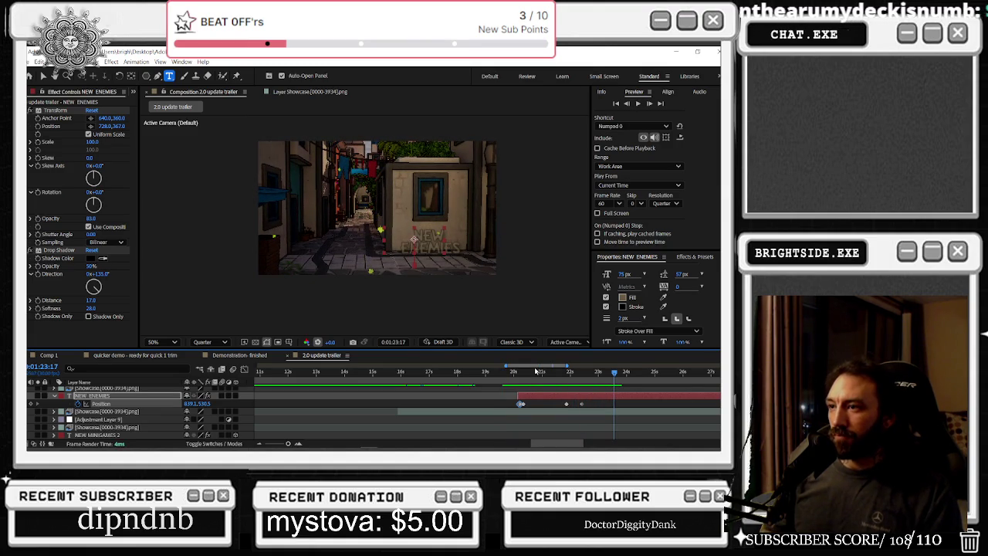
- Fine-tune the title's position and drag the NEW ENEMIES layer to start earlier
key("shift+Up")
key("shift+Up")
key("shift+Up")
key("shift+Down")
key("shift+Down")
key("shift+Down")
key("shift+Down")
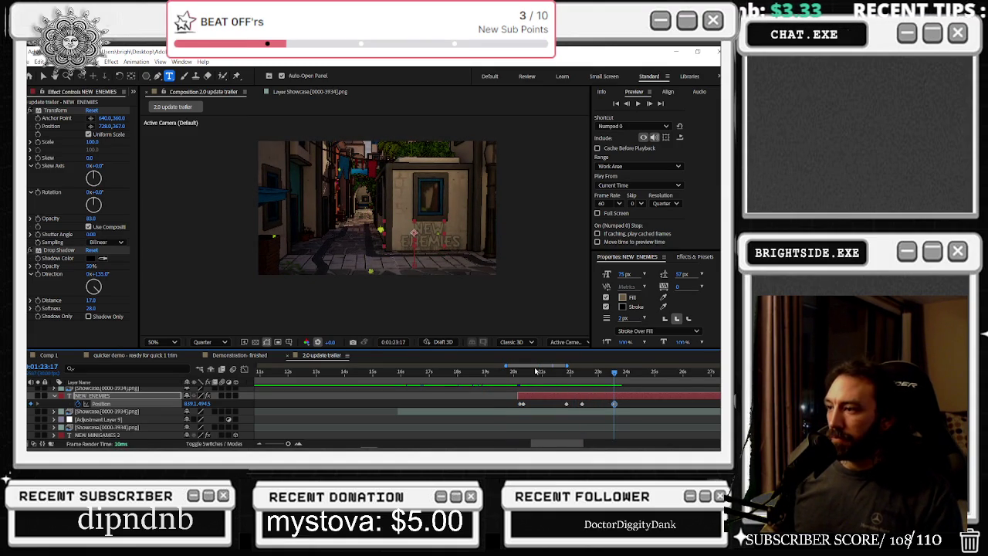
left_click(508, 372)
left_click_drag(507, 372, 523, 373)
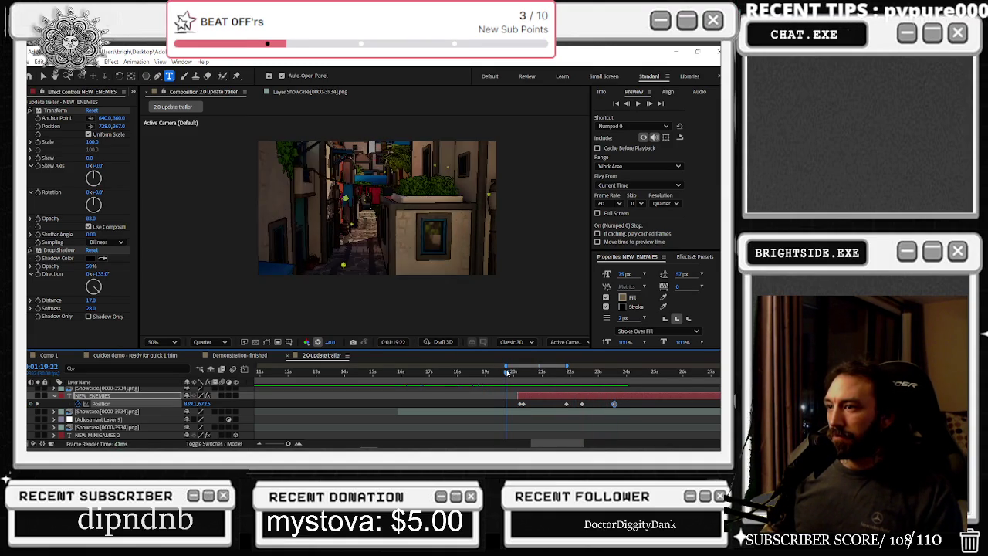
mouse_move(517, 395)
left_mouse_down()
mouse_move(492, 371)
mouse_move(489, 393)
mouse_move(489, 373)
left_mouse_up()
left_click(505, 372)
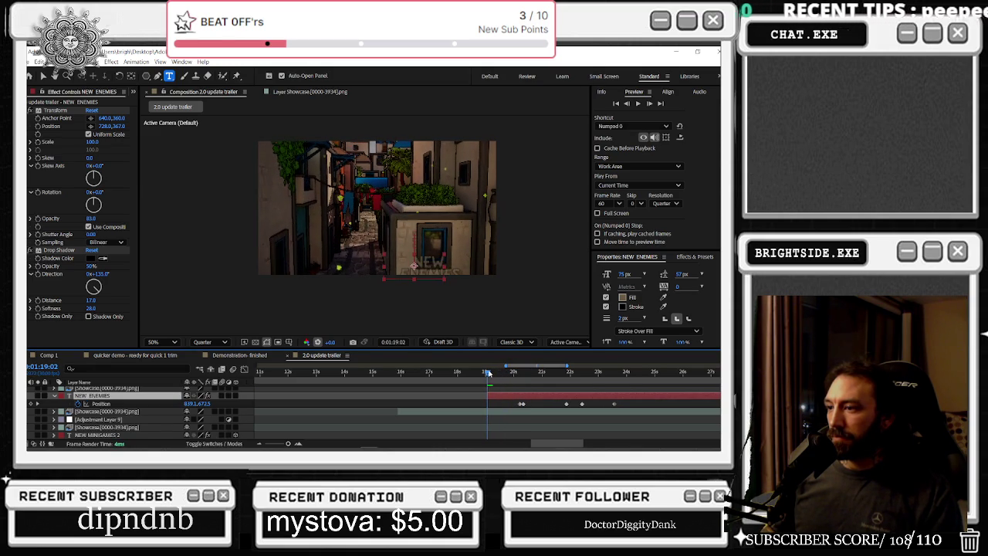
- Add lower Position keyframes at earlier frames so the title rises from below frame
key("shift+Down")
key("shift+Down")
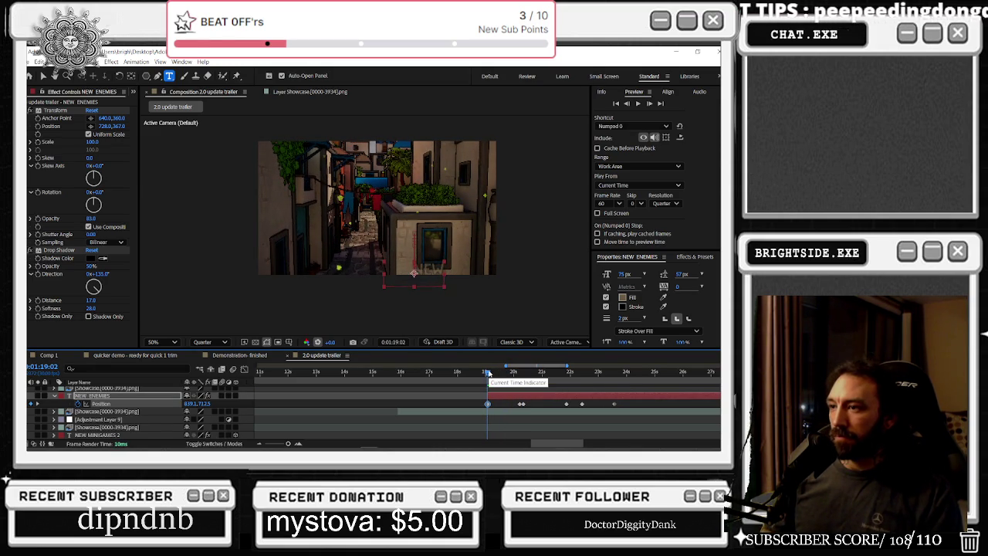
mouse_move(488, 373)
left_mouse_down()
mouse_move(473, 373)
mouse_move(473, 396)
left_mouse_up()
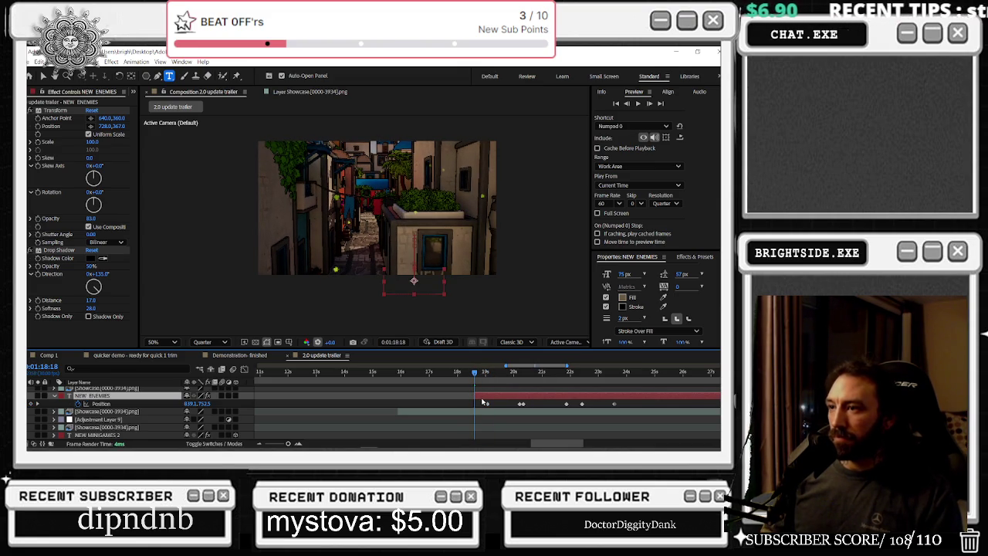
key("shift+Down")
key("shift+Down")
key("shift+Down")
key("space")
left_click_drag(475, 372, 677, 376)
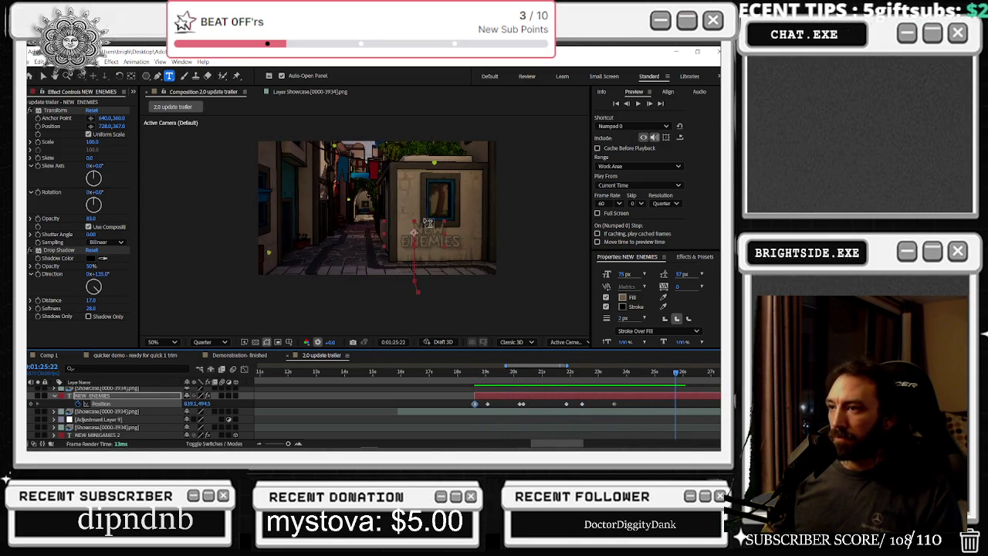
key("shift+Down")
key("shift+Down")
key("shift+Right")
key("shift+Right")
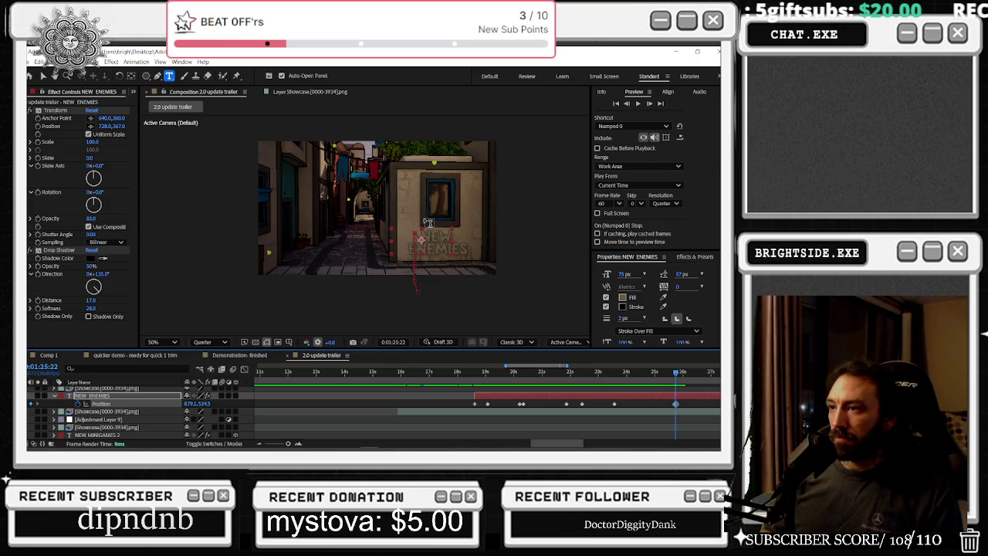
- Raise the title's Scale from 119% to about 148% with a new keyframe and scrub to check it
key("s")
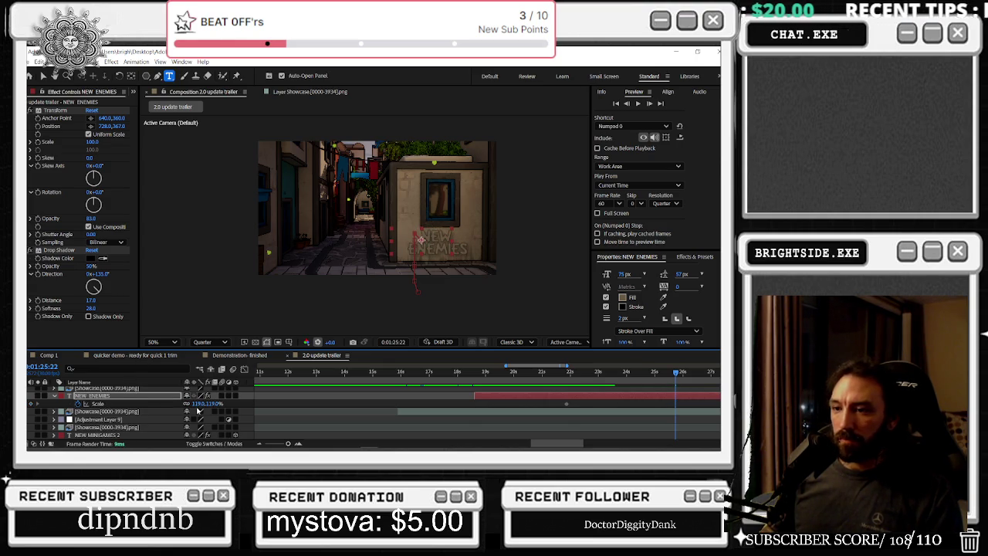
left_click_drag(197, 404, 203, 403)
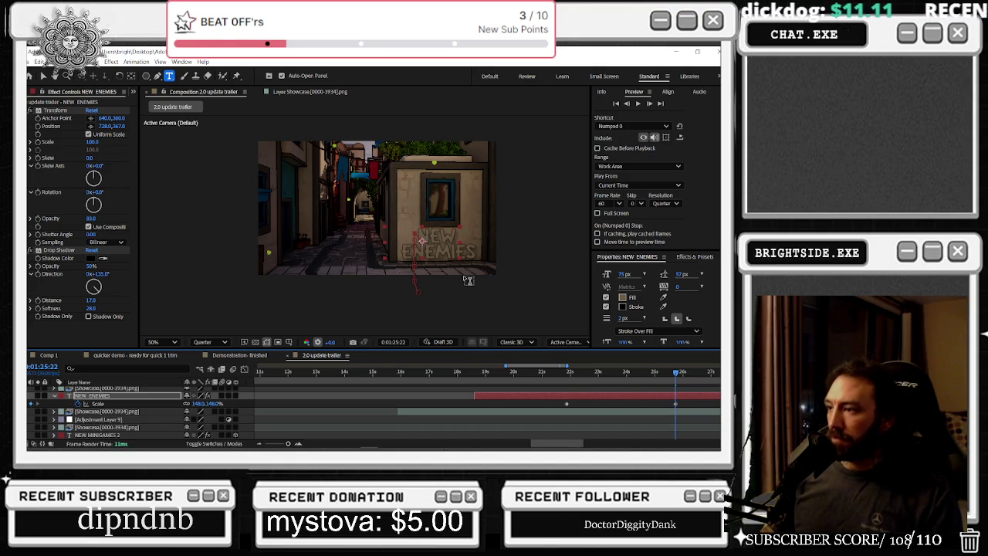
left_click_drag(675, 376, 610, 375)
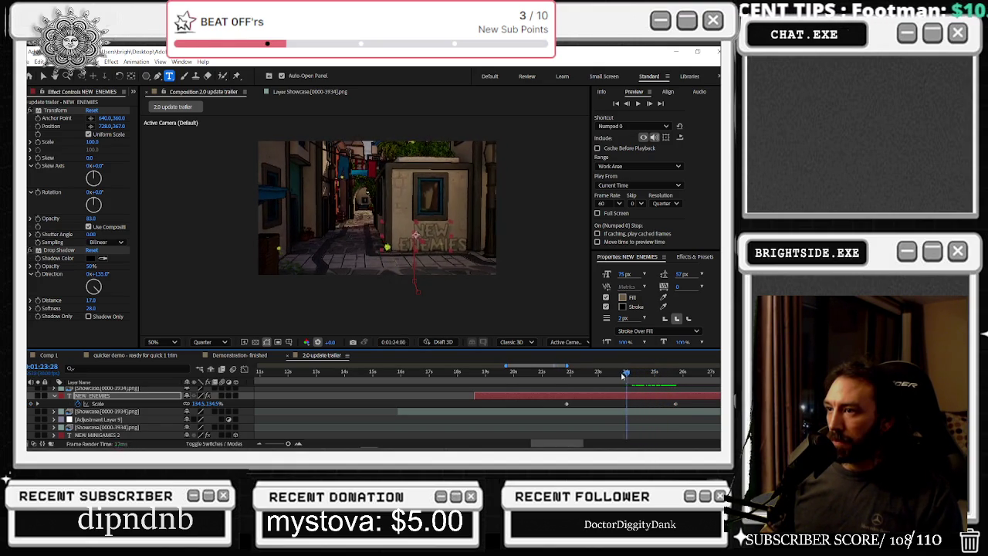
left_click_drag(612, 375, 618, 377)
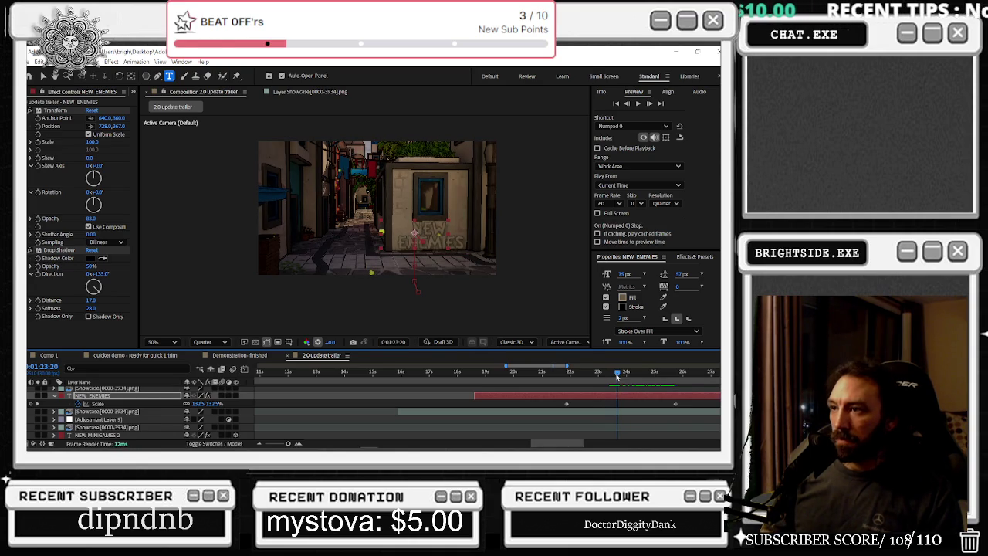
left_click_drag(617, 376, 633, 376)
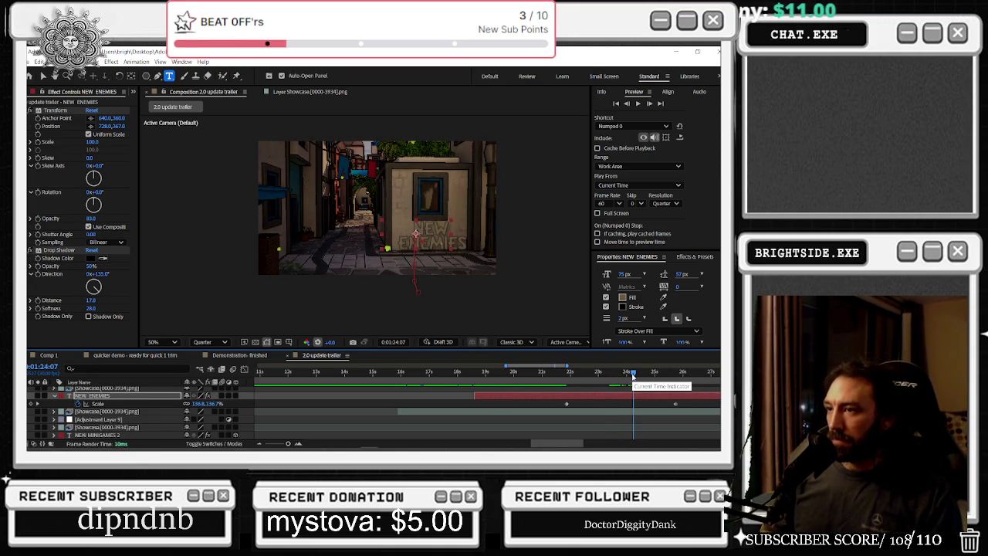
mouse_move(633, 376)
left_mouse_down()
mouse_move(559, 372)
mouse_move(568, 372)
left_mouse_up()
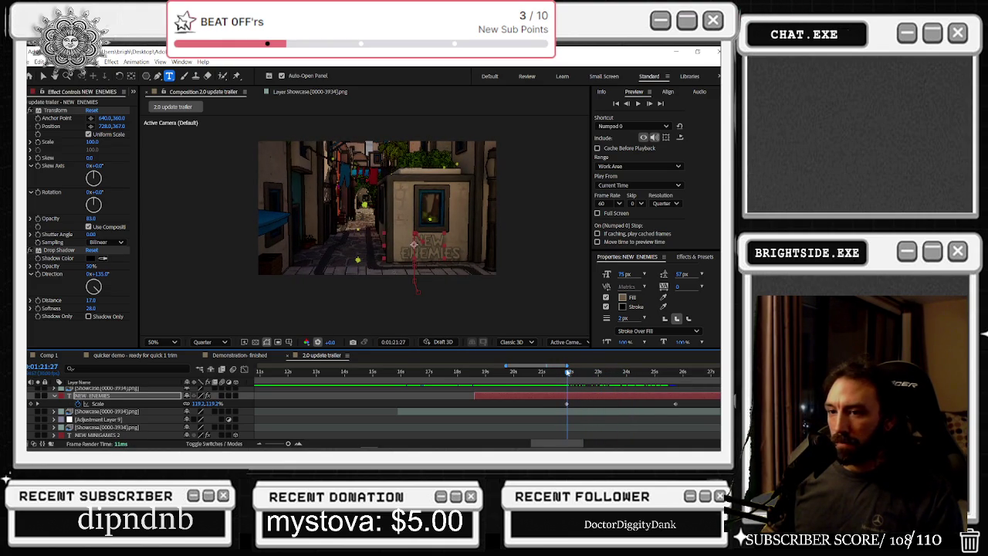
key("p")
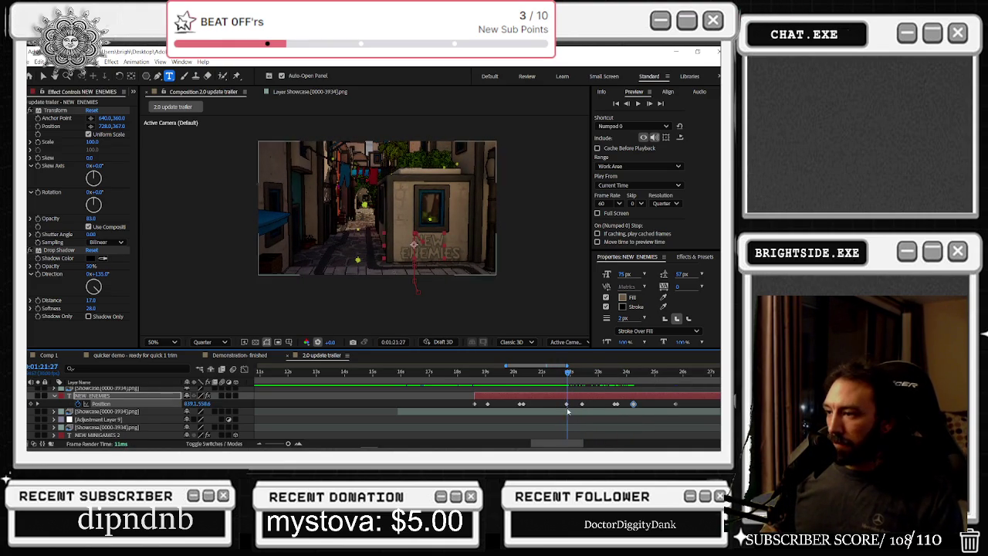
- Nudge the title's first Position keyframe at 0:01:19:02 to the right and preview the entrance
key("equal")
left_click(574, 372)
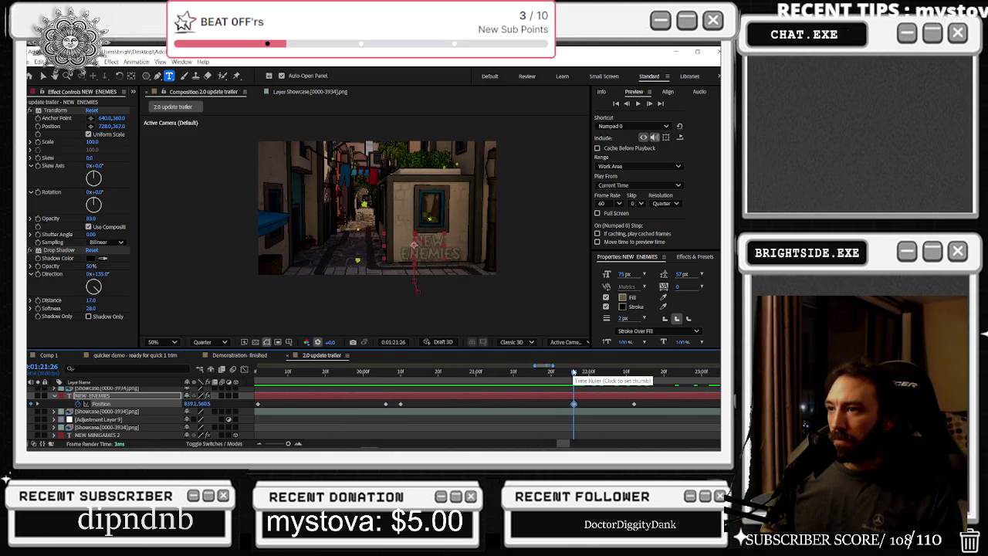
left_click(401, 372)
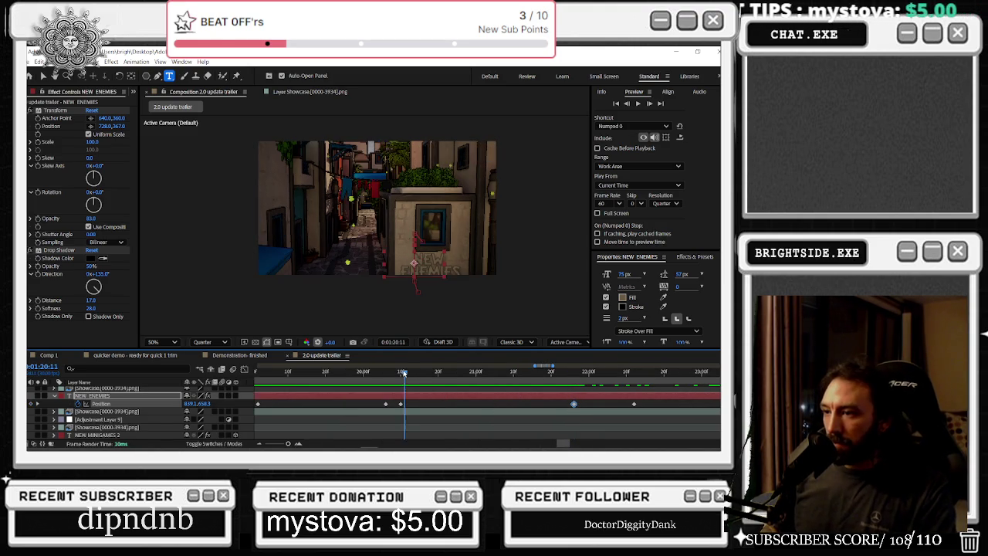
key("Up")
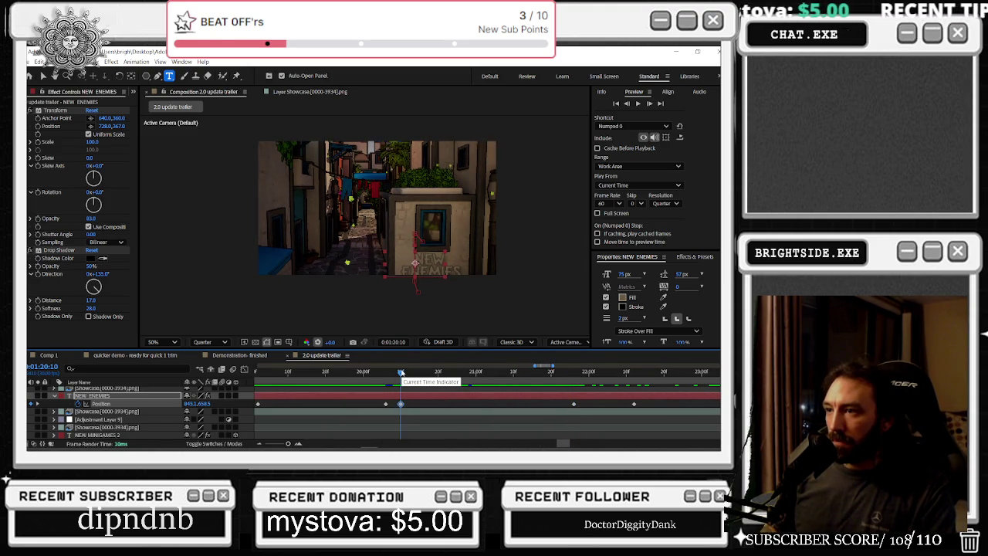
mouse_move(401, 373)
left_mouse_down()
mouse_move(386, 373)
mouse_move(407, 411)
left_mouse_up()
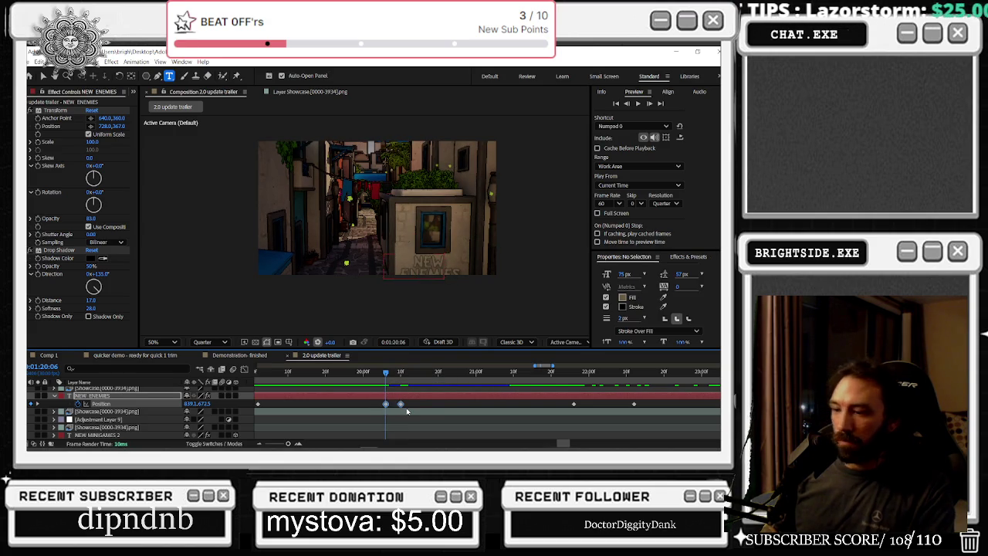
left_click_drag(325, 372, 282, 371)
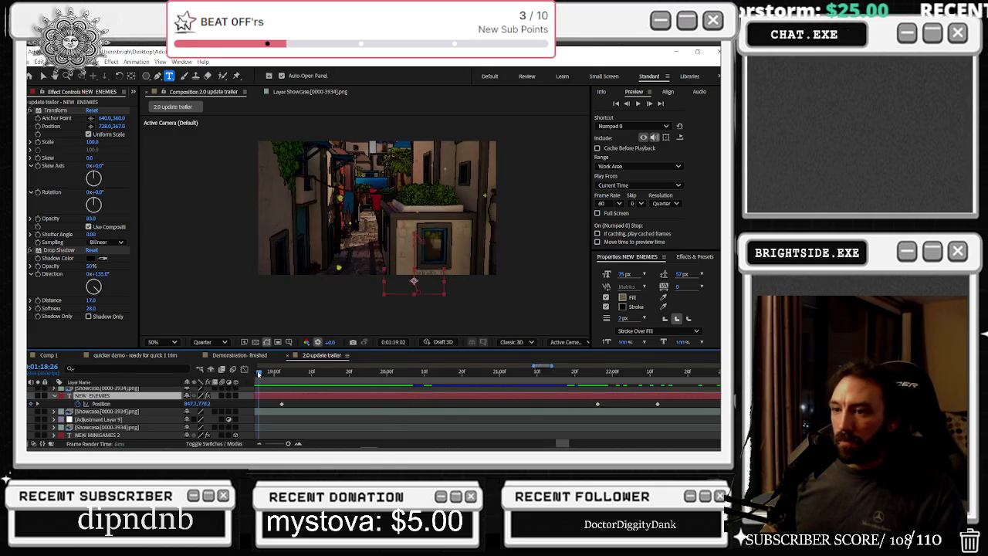
left_click_drag(383, 372, 401, 372)
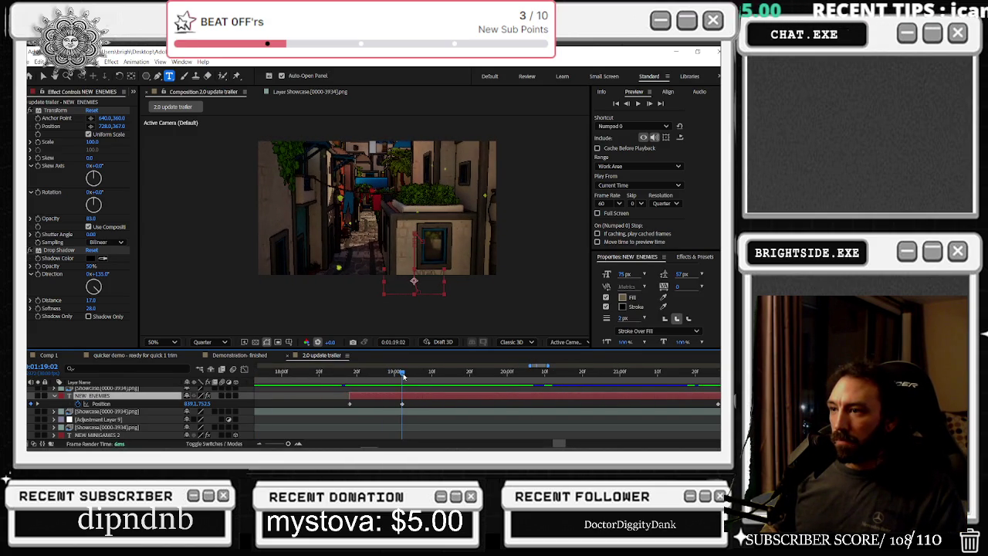
key("shift+Right")
key("shift+Right")
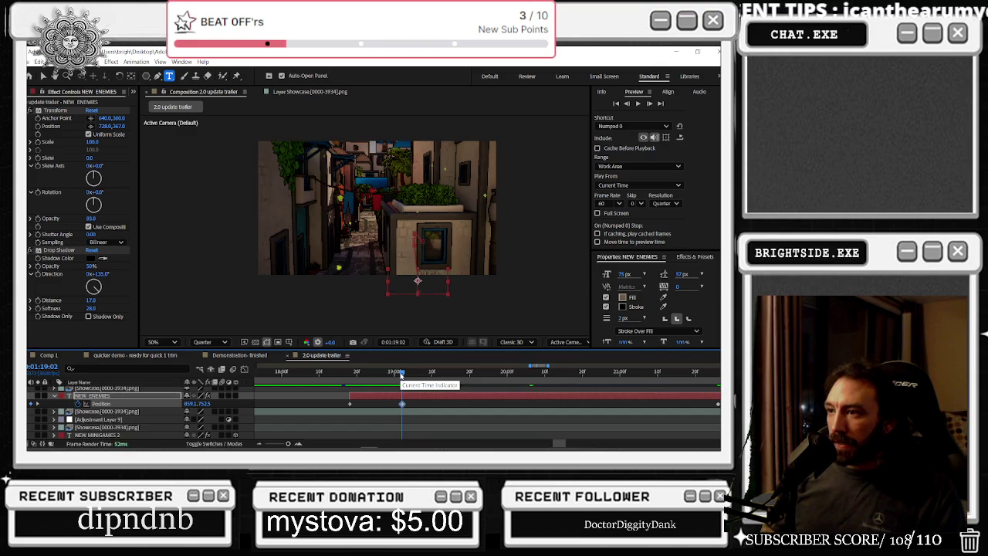
key("space")
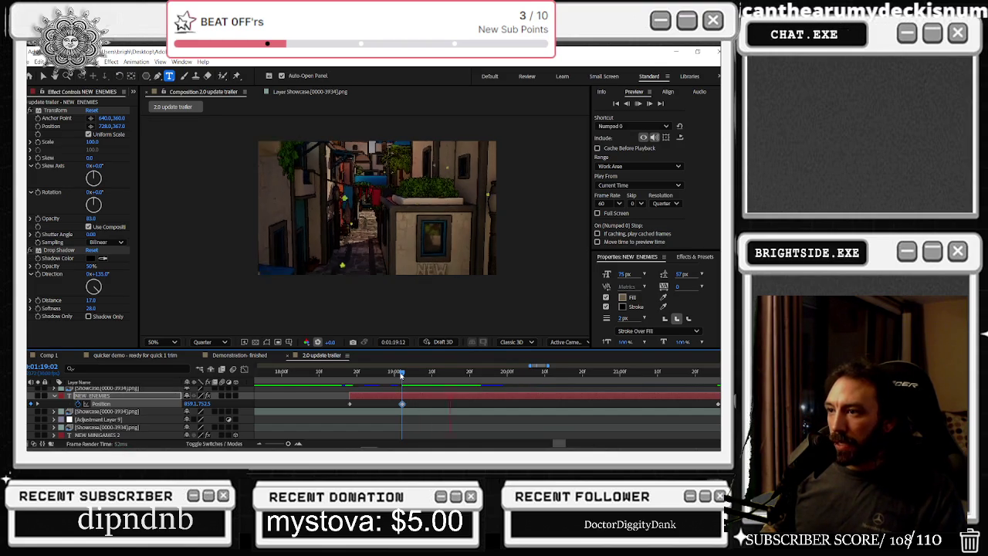
left_click(487, 402)
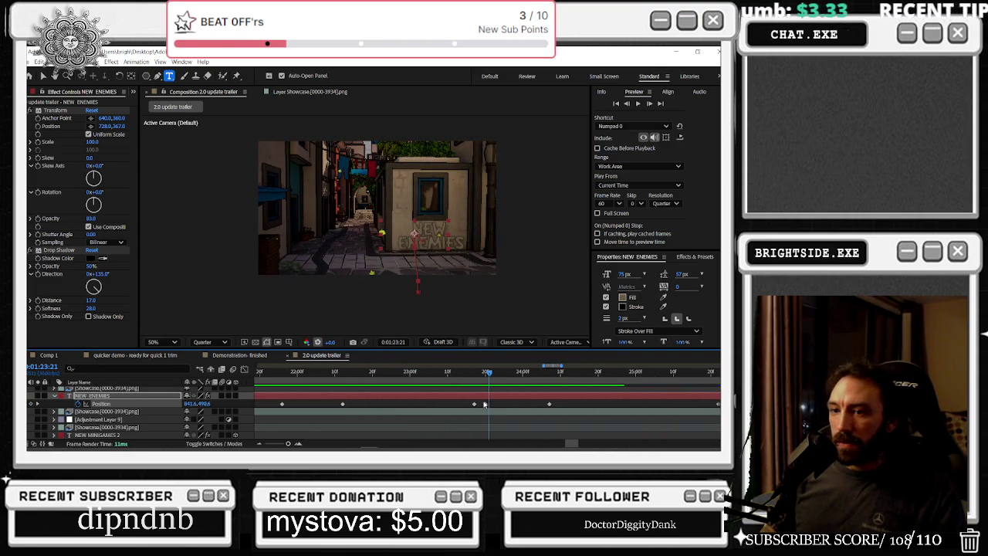
- Drag the title's Scale keyframes later, to start near 0:01:24:22
key("s")
key("minus")
key("minus")
mouse_move(464, 404)
left_mouse_down()
mouse_move(498, 404)
mouse_move(518, 375)
mouse_move(510, 403)
mouse_move(509, 374)
left_mouse_up()
left_click(511, 376)
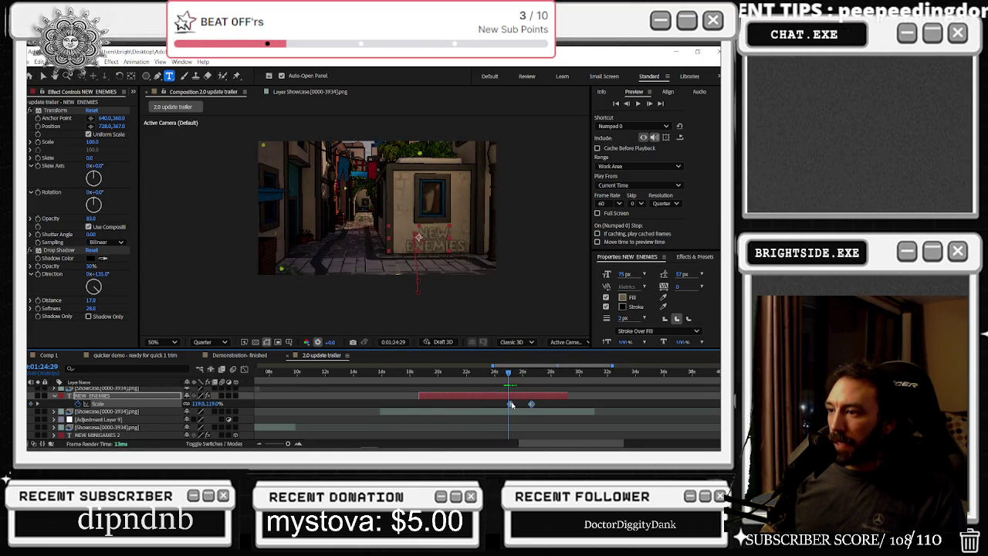
- Preview to 0:01:26:28 and reposition the NEW ENEMIES title slightly right and down
key("space")
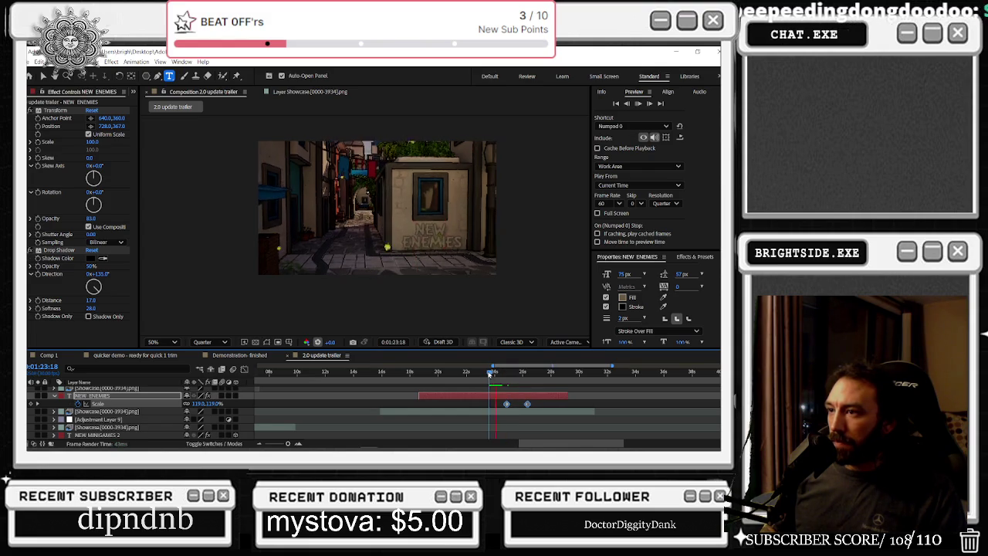
key("space")
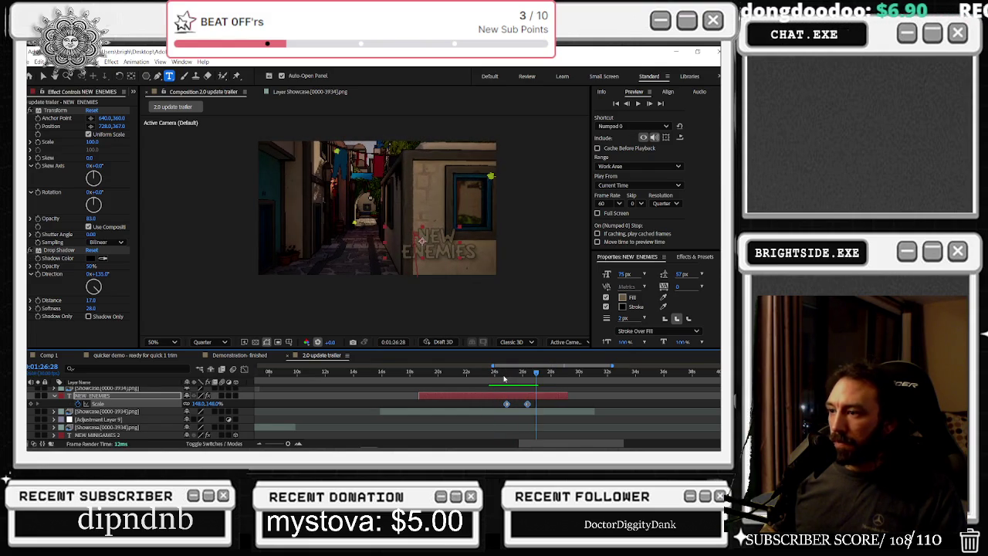
key("p")
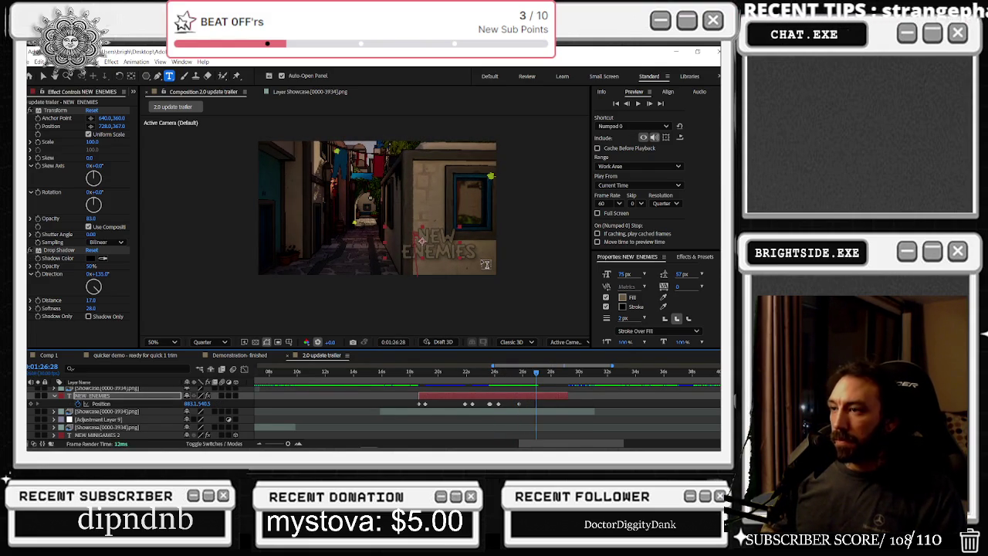
left_click_drag(423, 242, 429, 245)
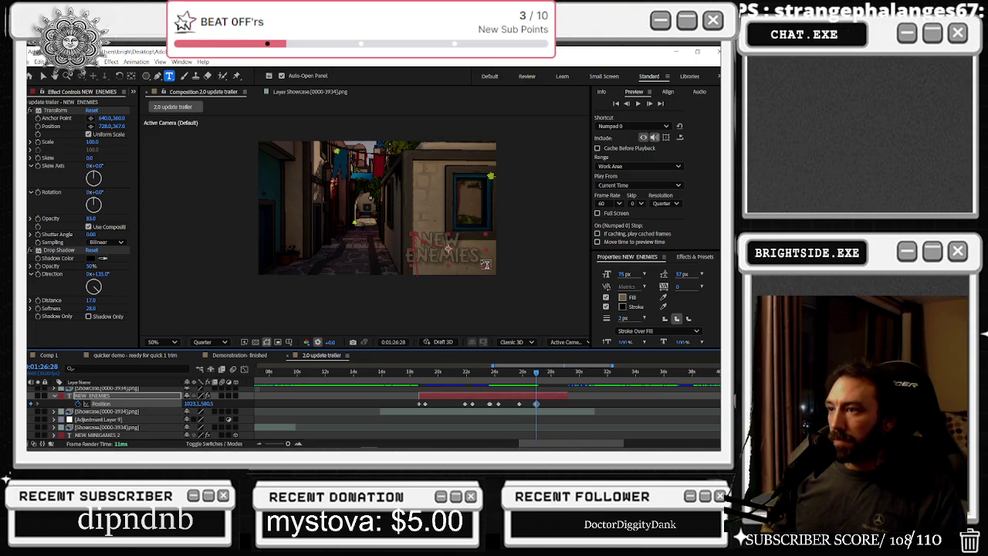
left_click_drag(485, 265, 483, 264)
- Add a third Scale keyframe past 150% around 0:01:26 and shift it slightly later
key("s")
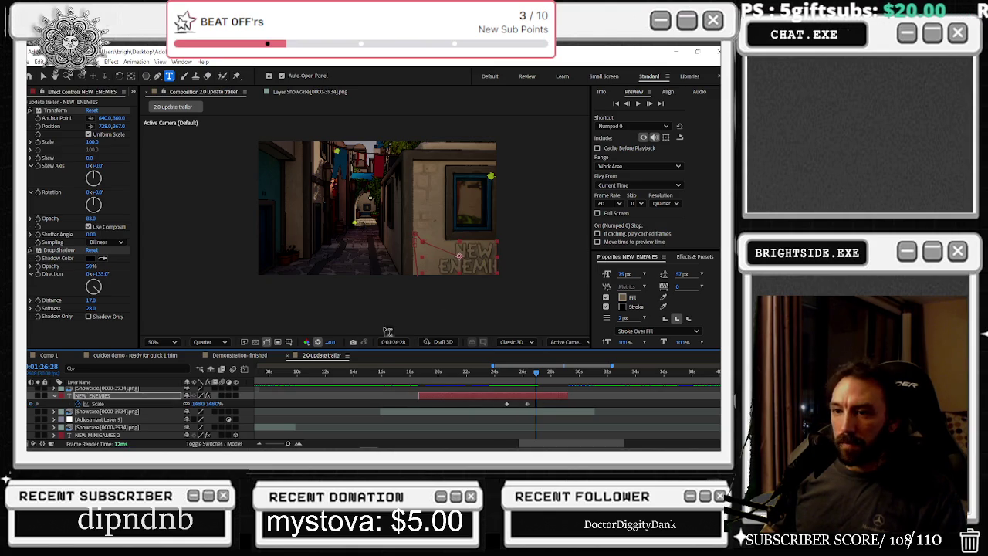
left_click_drag(205, 403, 216, 403)
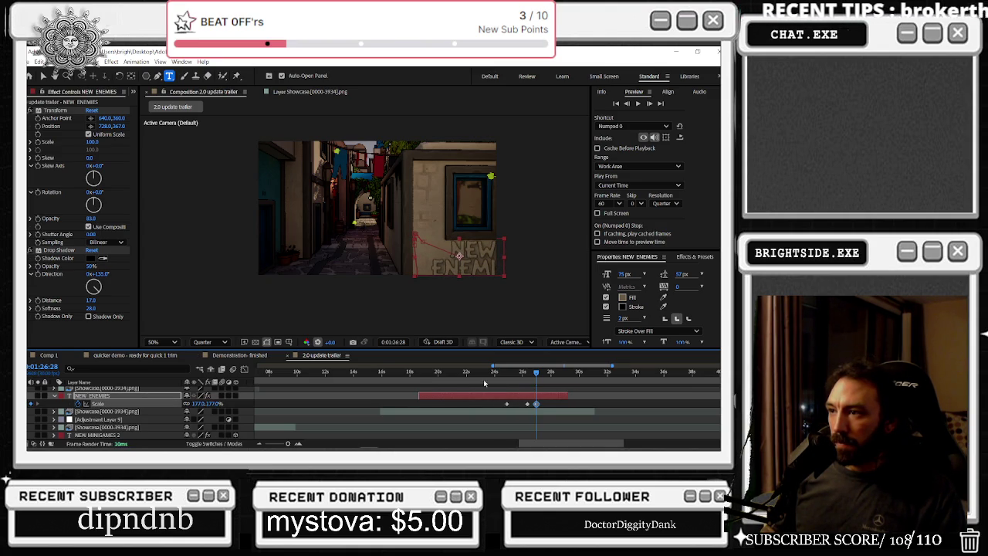
mouse_move(545, 375)
left_mouse_down()
mouse_move(531, 374)
mouse_move(530, 387)
left_mouse_up()
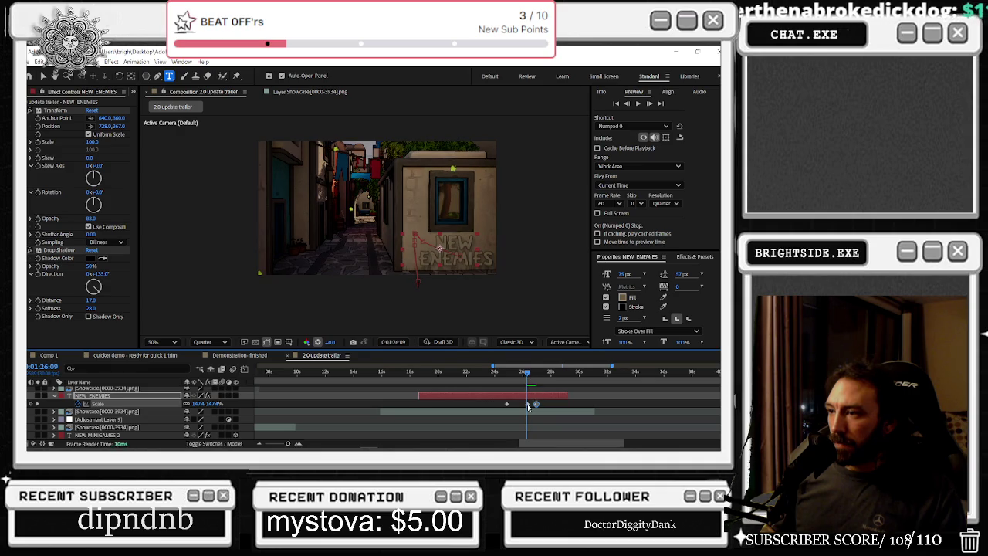
left_click_drag(537, 403, 544, 404)
left_click(501, 372)
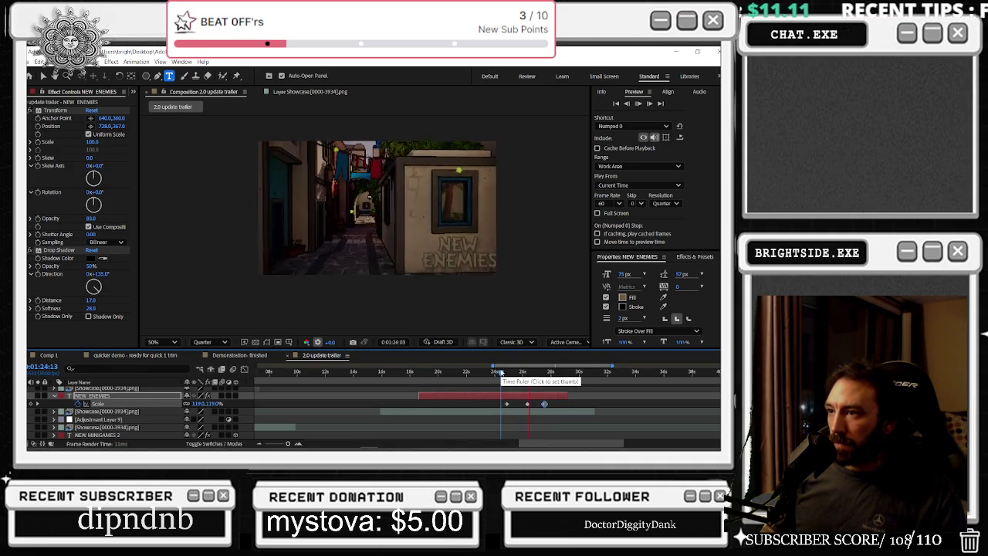
left_click_drag(501, 372, 508, 375)
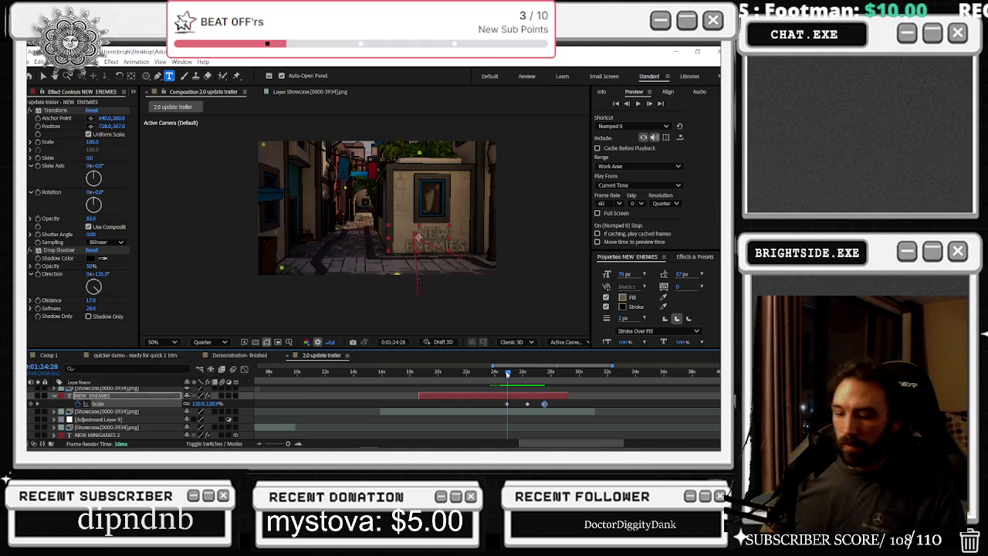
key("p")
left_click_drag(508, 375, 483, 378)
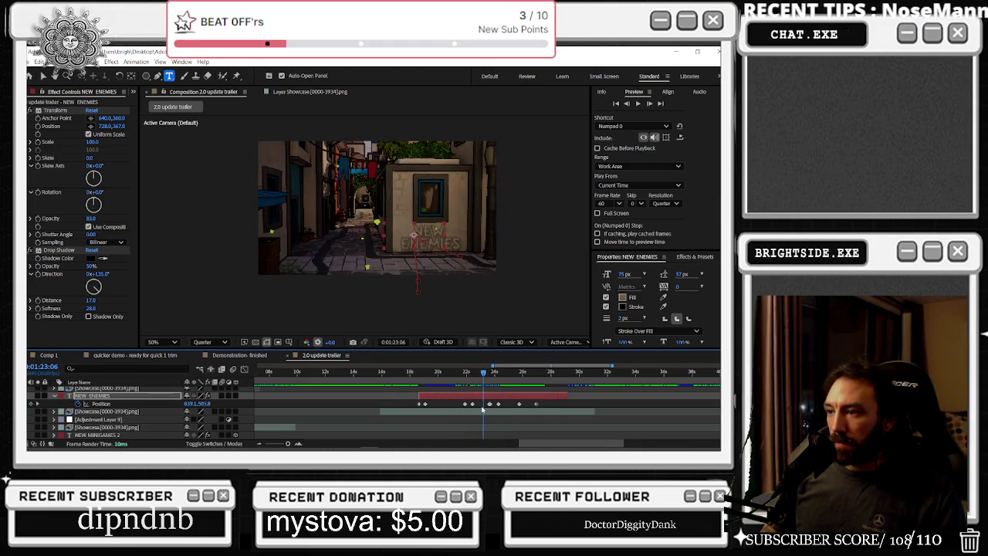
- Add a Position keyframe near 1:23:18 with the title nudged slightly down
scroll(486, 405, "down", 2)
scroll(485, 405, "up", 3)
scroll(487, 402, "up", 2)
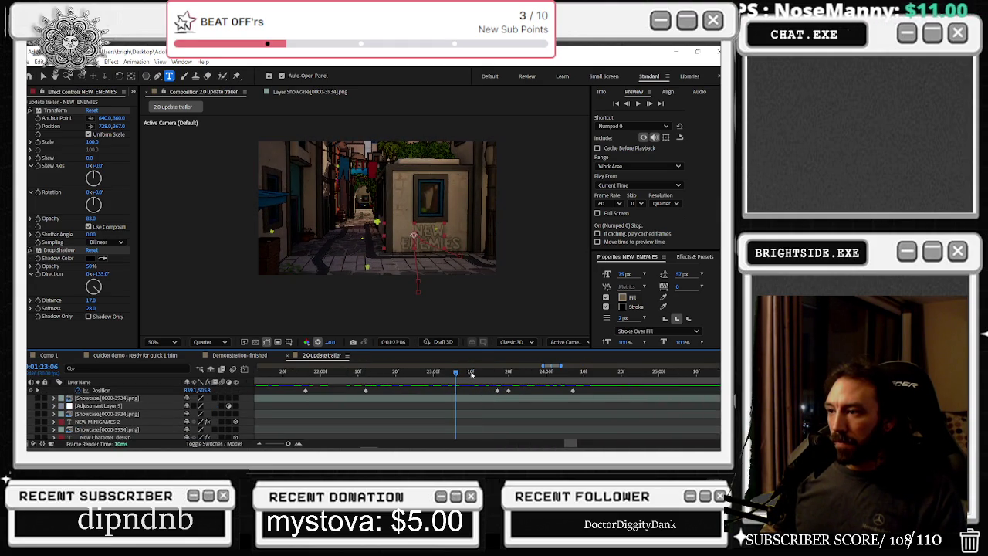
left_click_drag(479, 373, 507, 372)
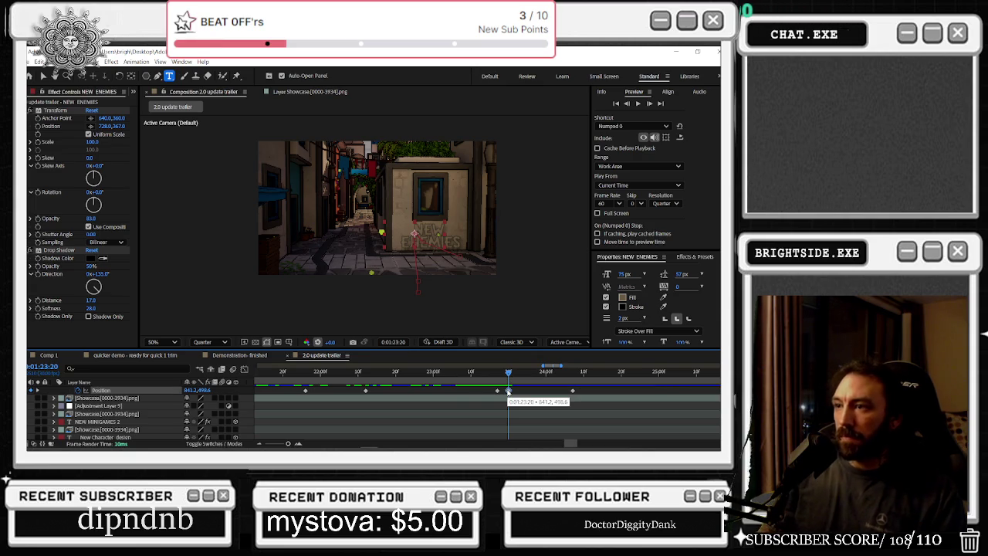
mouse_move(488, 379)
left_mouse_down()
mouse_move(607, 387)
mouse_move(650, 404)
left_mouse_up()
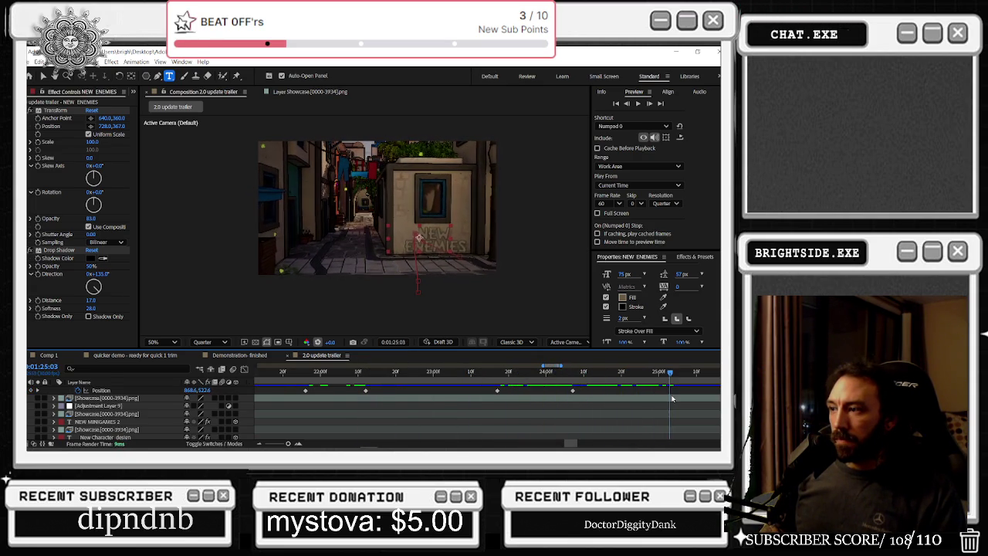
scroll(646, 404, "right", 1)
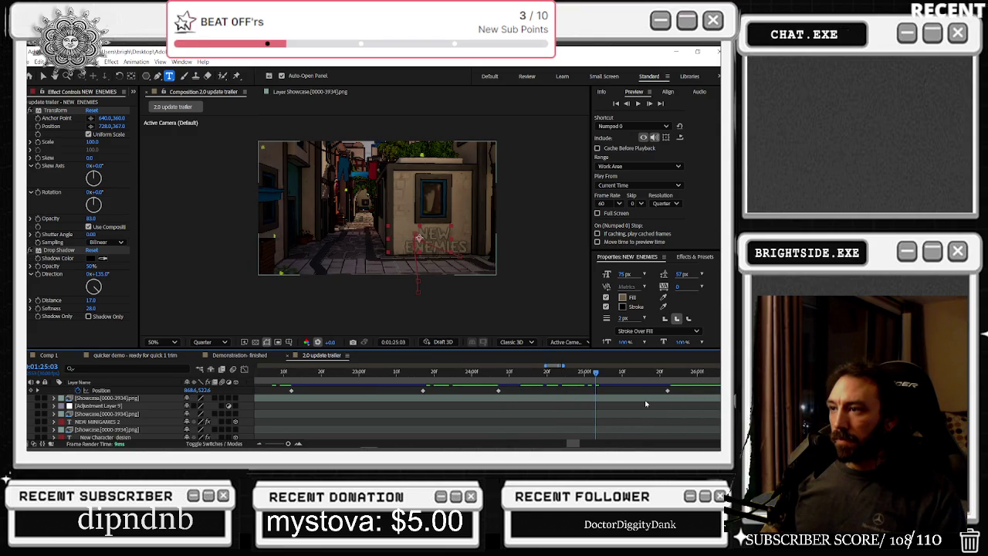
key("alt+shift+p")
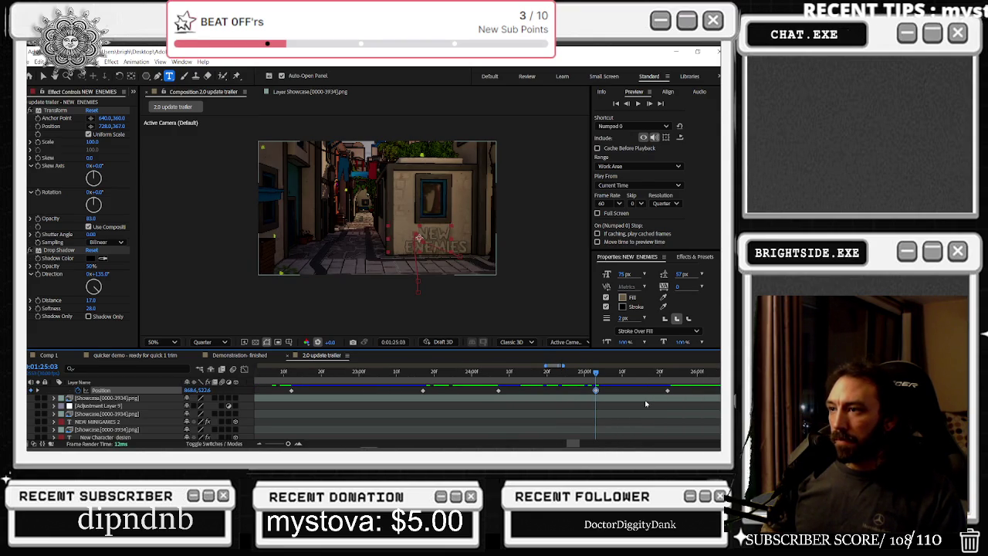
key("Down")
key("Down")
key("Down")
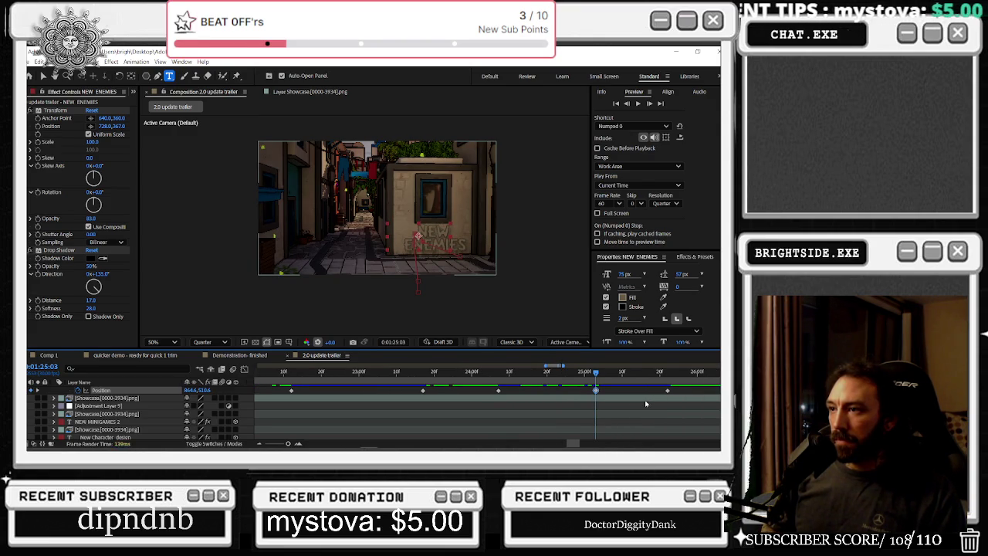
left_click(419, 372)
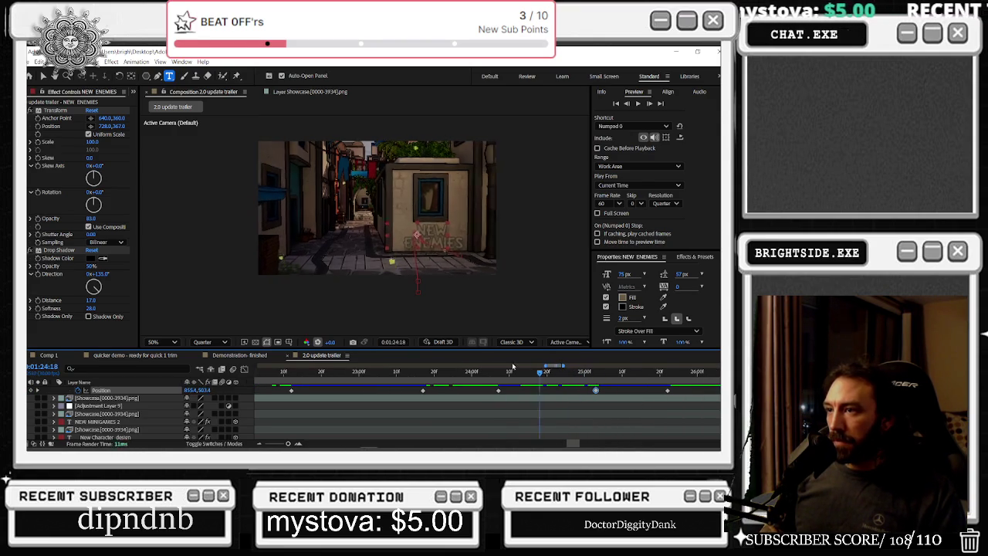
left_click_drag(421, 371, 692, 373)
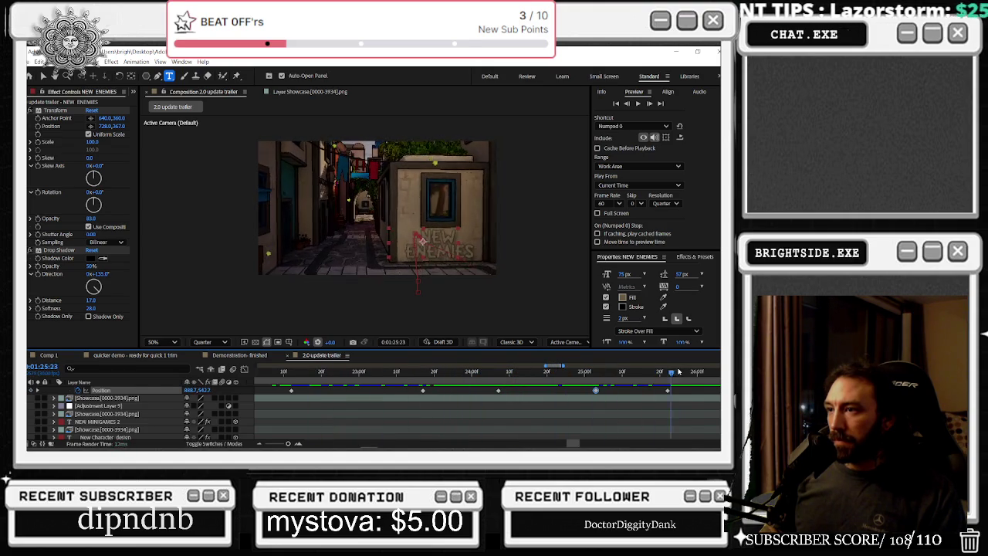
- Delete the two extra Position keyframes and check the title at 1:26:28 and 1:25:12
scroll(668, 390, "up", 2)
scroll(668, 392, "up", 1)
scroll(673, 395, "up", 1)
scroll(597, 394, "right", 2)
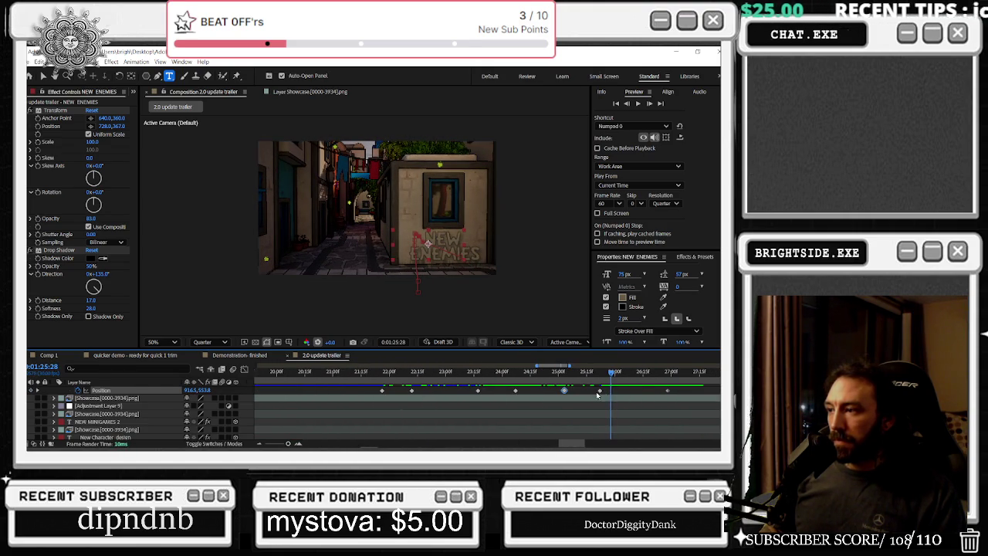
left_click_drag(614, 391, 527, 395)
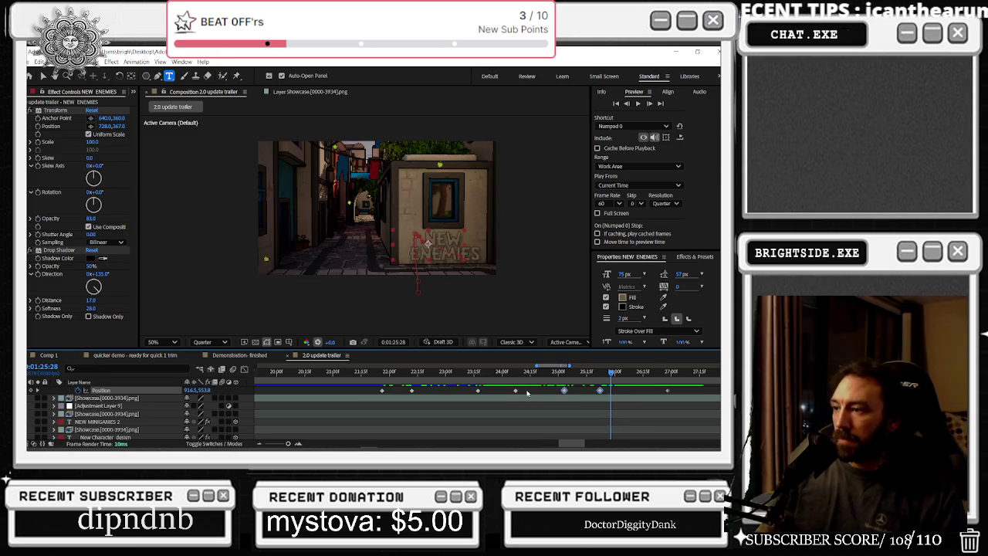
key("Delete")
scroll(533, 393, "down", 1)
scroll(617, 395, "down", 1)
left_click(628, 393)
left_click_drag(629, 372, 629, 372)
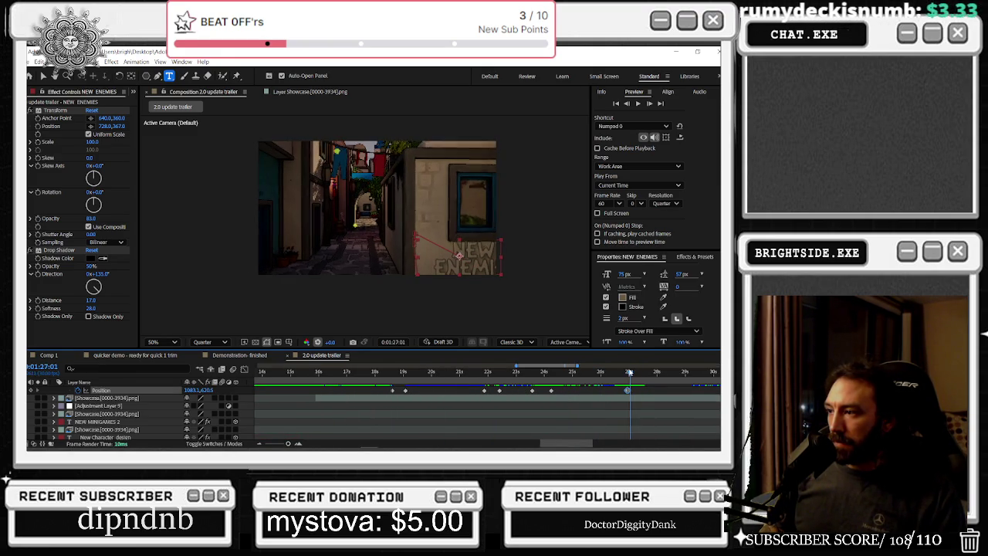
scroll(556, 378, "up", 3)
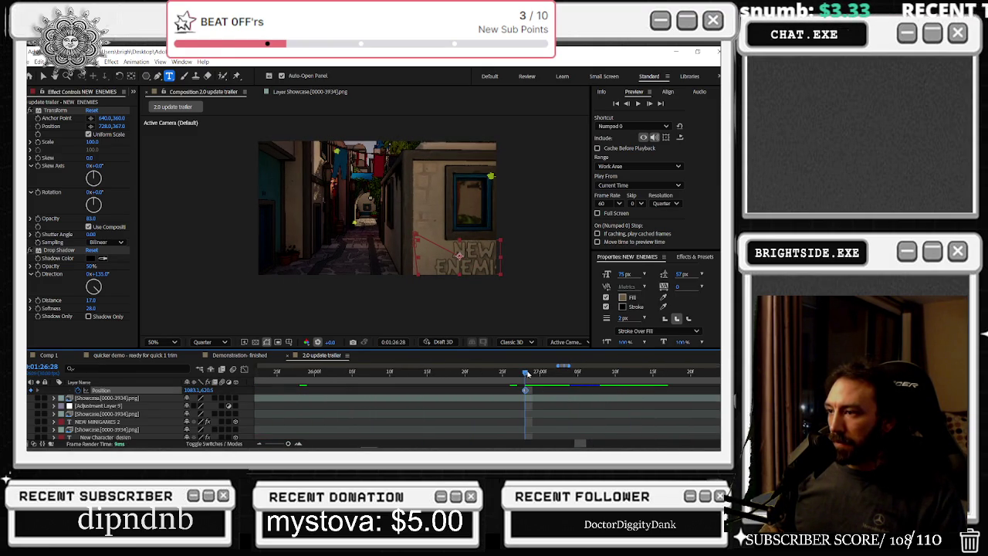
scroll(532, 397, "down", 3)
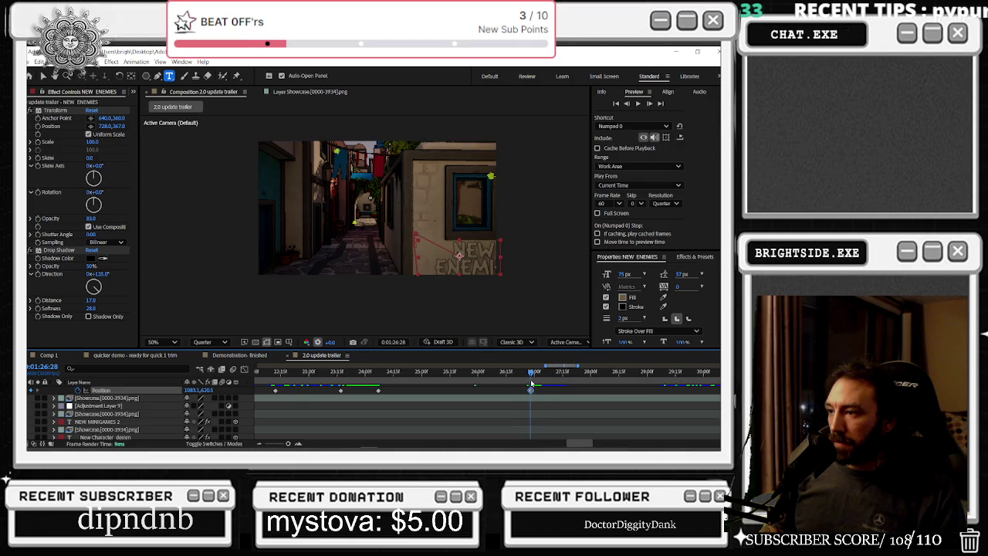
mouse_move(530, 373)
left_mouse_down()
mouse_move(377, 375)
mouse_move(464, 378)
left_mouse_up()
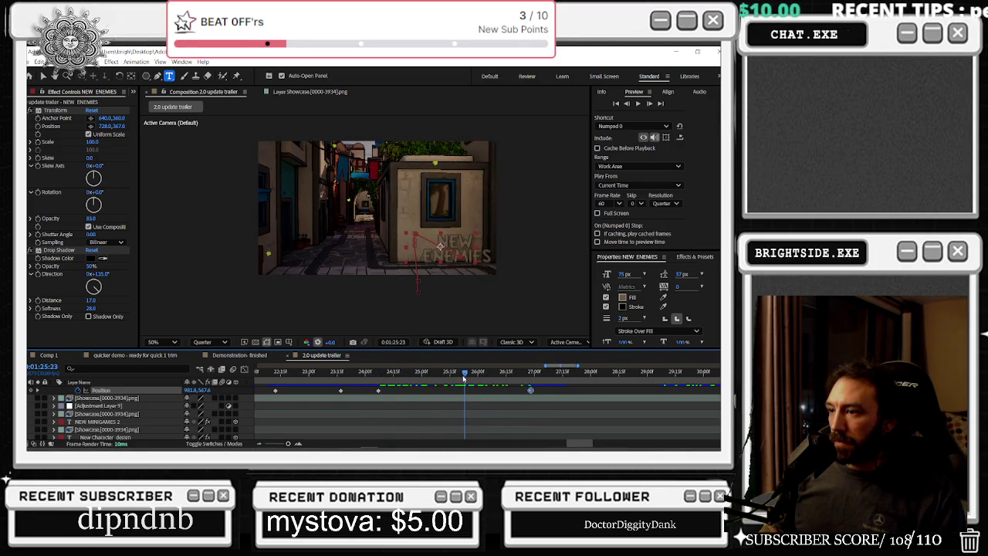
- Drag the NEW ENEMIES title up and left in the viewer at 1:25:12
key("v")
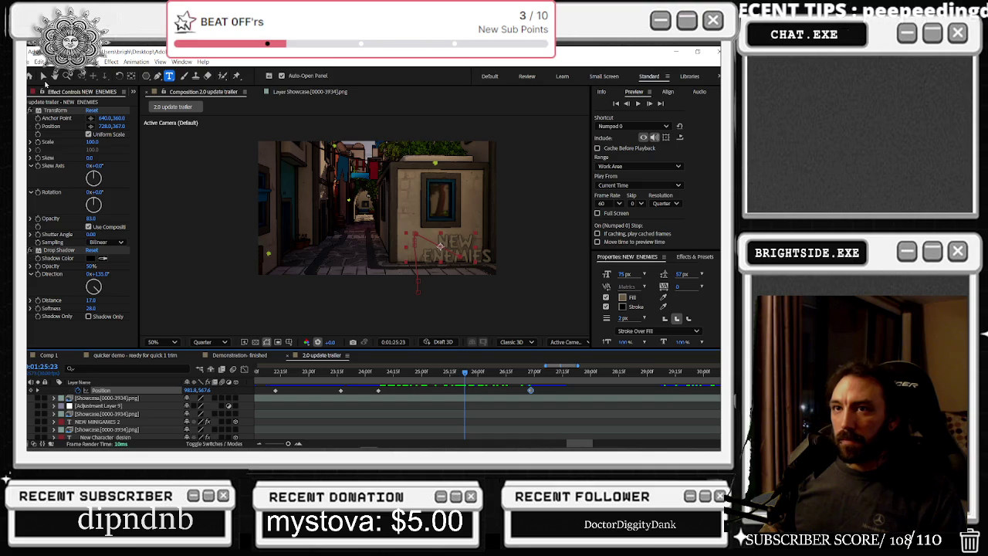
left_click_drag(461, 248, 448, 245)
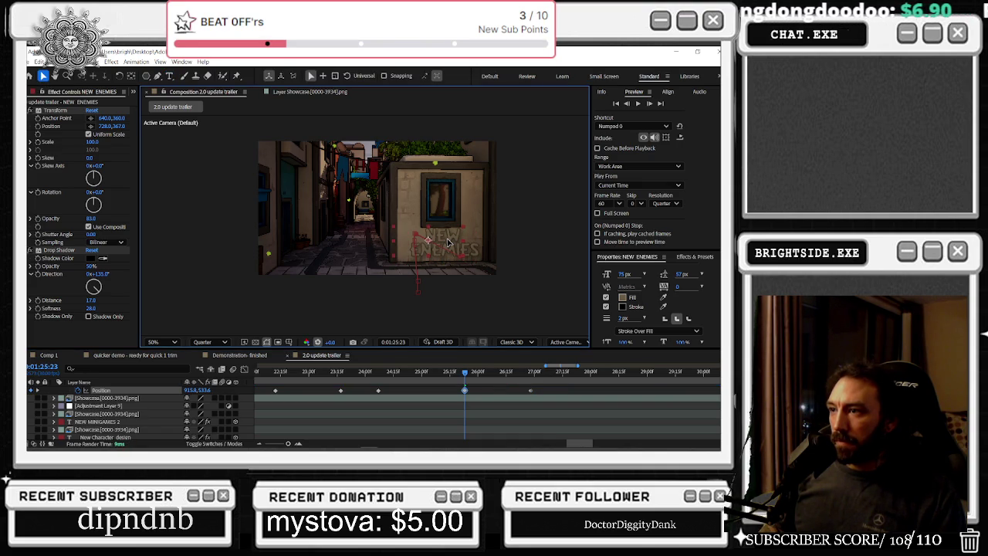
mouse_move(464, 371)
left_mouse_down()
mouse_move(384, 374)
mouse_move(312, 396)
mouse_move(333, 394)
left_mouse_up()
mouse_move(370, 391)
left_mouse_down()
mouse_move(450, 390)
mouse_move(437, 391)
left_mouse_up()
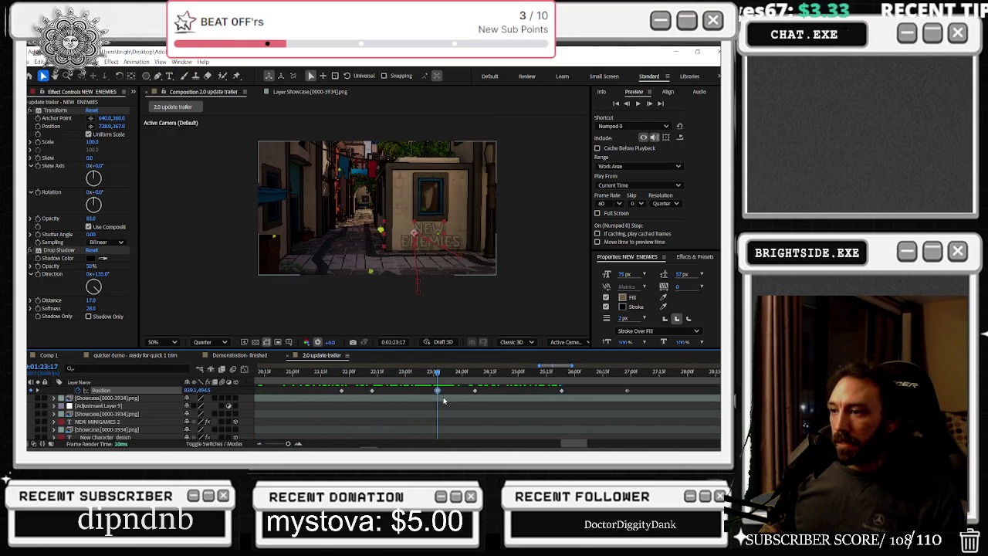
- Review the title's motion between 1:23:23 and 1:25:13 and play back the animation
key("equal")
key("equal")
key("equal")
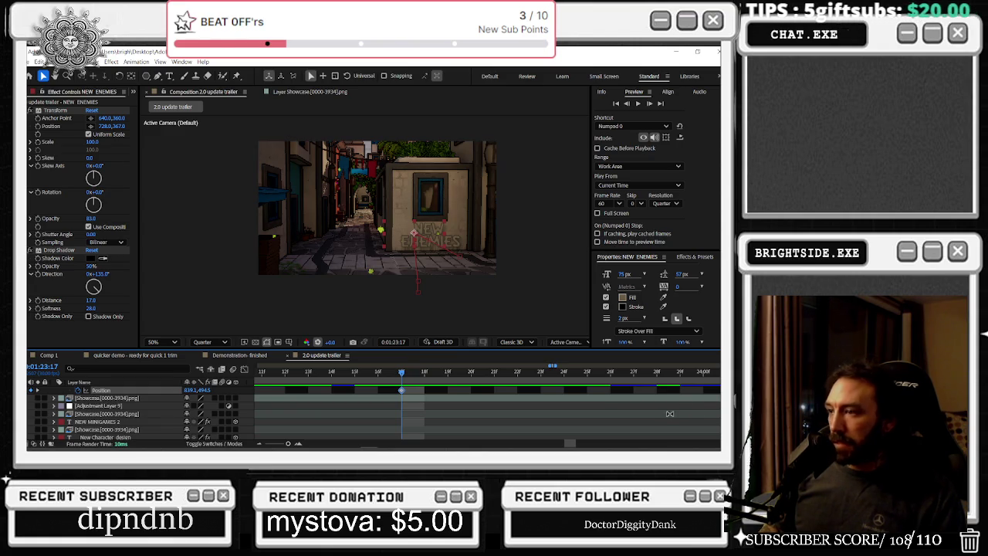
key("minus")
key("minus")
key("minus")
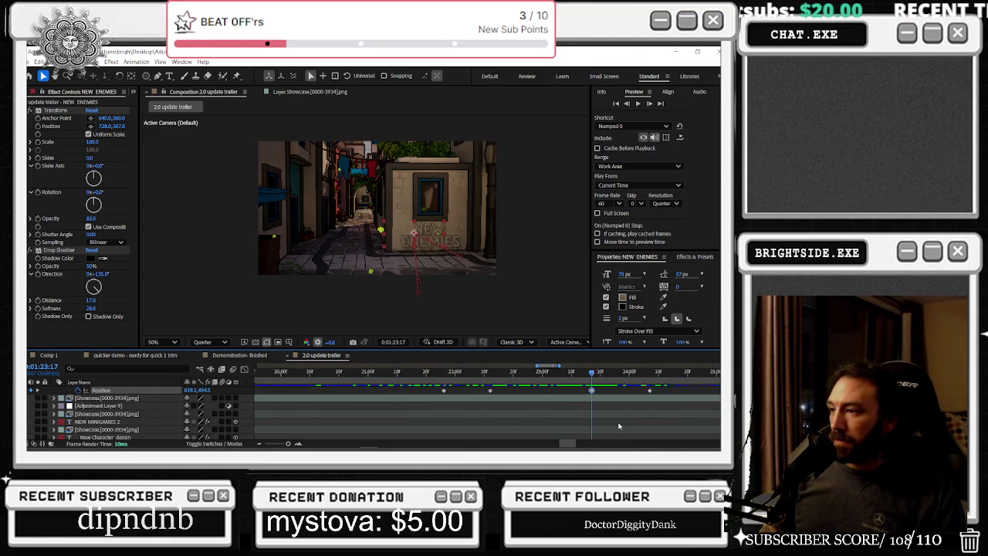
left_click_drag(617, 377, 635, 378)
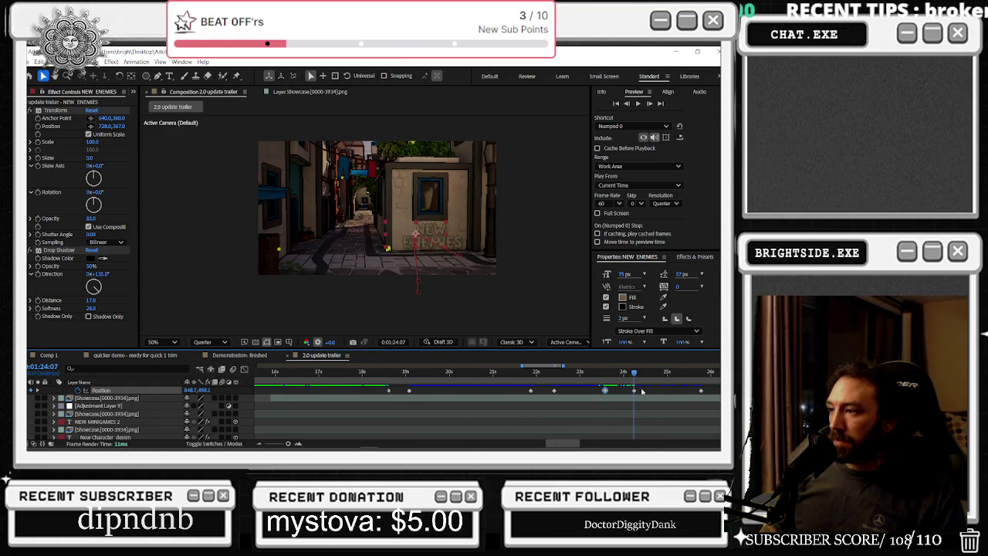
key("equal")
key("equal")
key("equal")
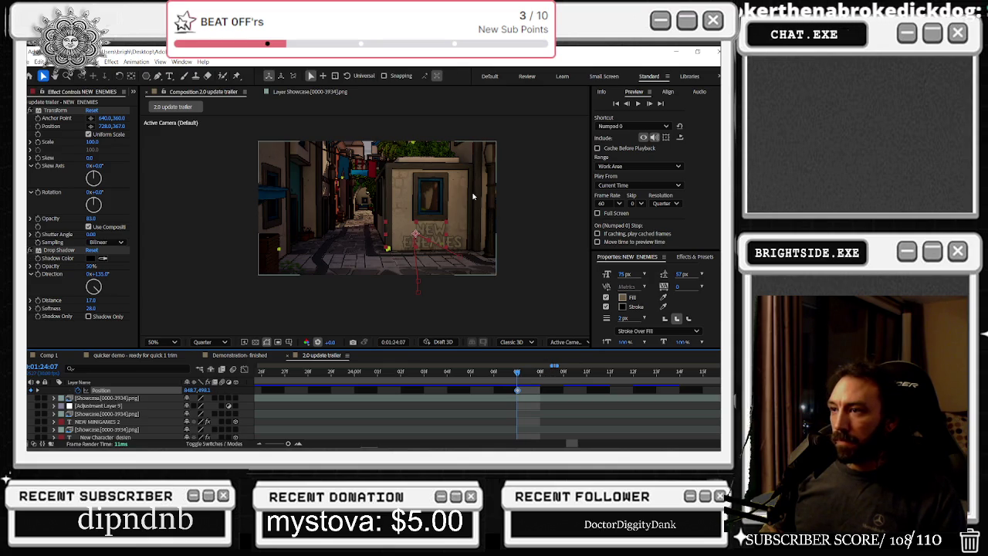
key("minus")
mouse_move(518, 371)
left_mouse_down()
mouse_move(462, 374)
mouse_move(453, 382)
mouse_move(519, 380)
mouse_move(450, 385)
mouse_move(507, 386)
left_mouse_up()
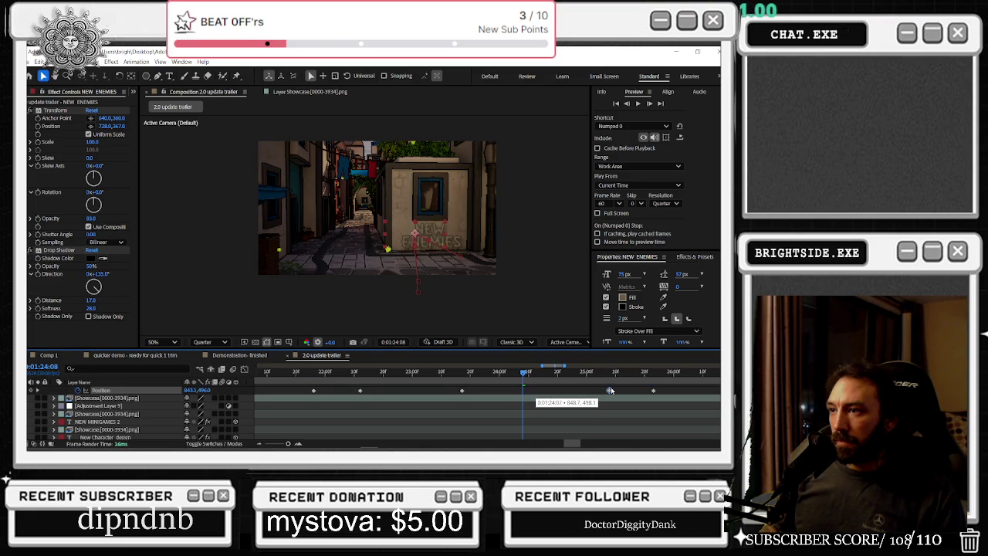
left_click_drag(552, 376, 579, 376)
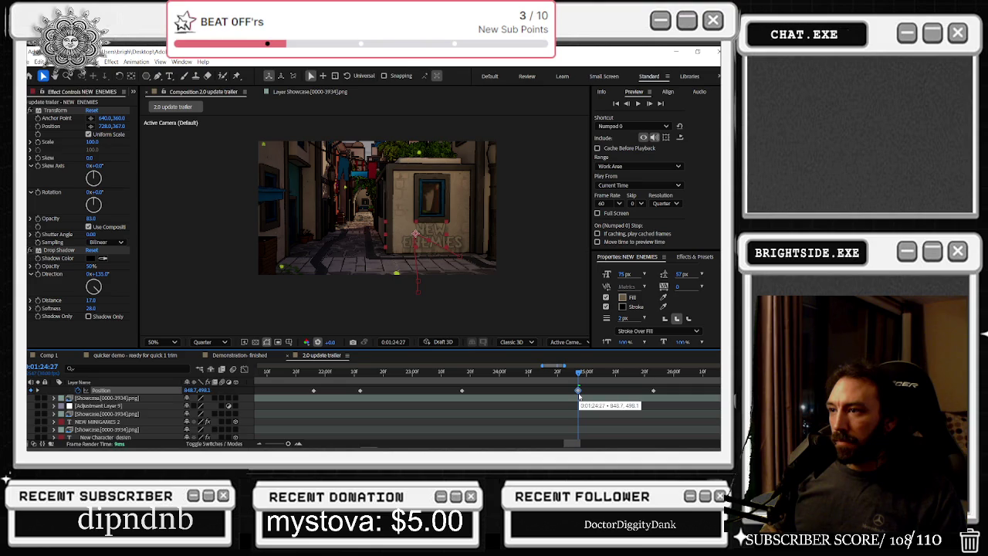
mouse_move(583, 374)
left_mouse_down()
mouse_move(701, 388)
mouse_move(575, 405)
mouse_move(614, 404)
left_mouse_up()
key("space")
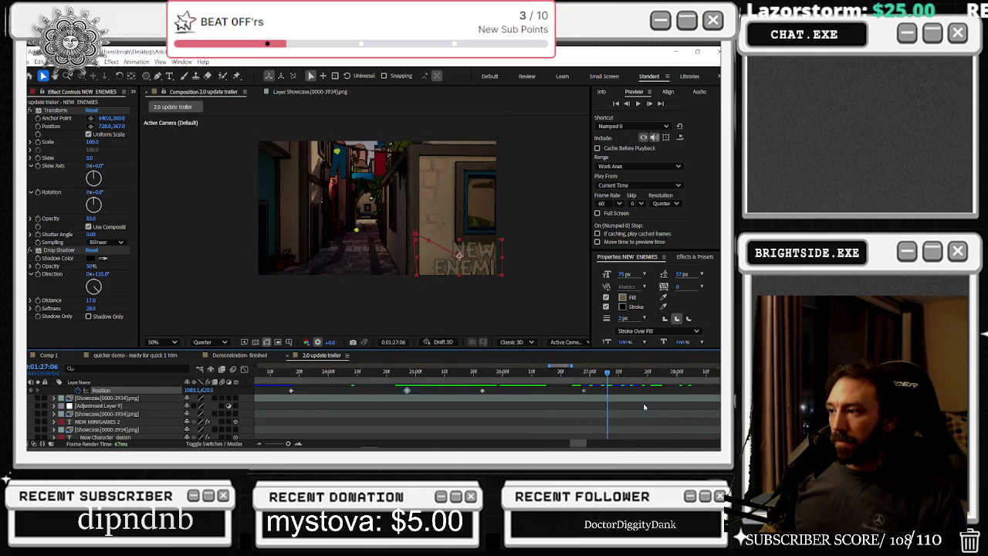
scroll(610, 405, "up", 1)
left_click(594, 405)
- Key Position on the NEW ENEMIES title at 1:27:10 and 1:27:27, moving it right and down
scroll(594, 405, "down", 3, "alt")
scroll(579, 406, "up", 2)
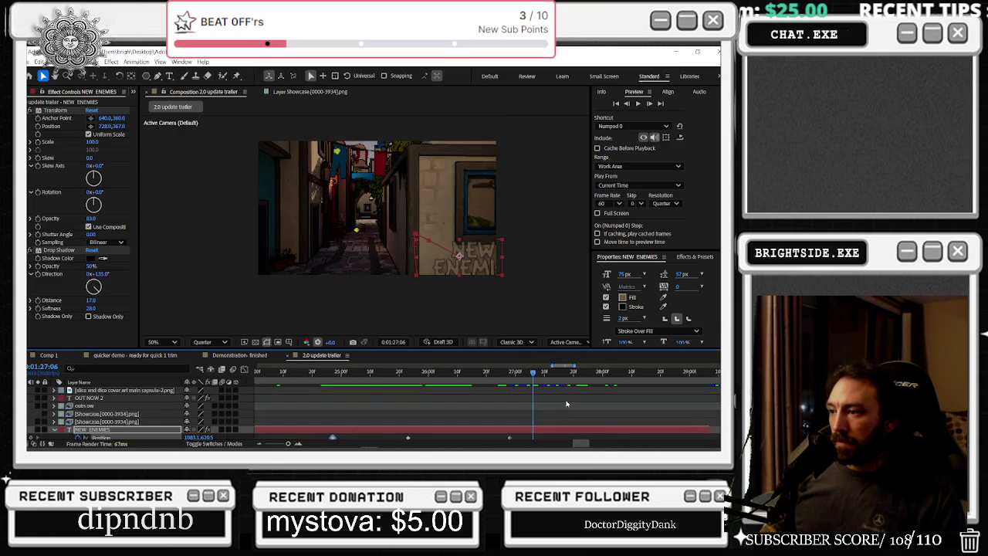
left_click_drag(556, 374, 547, 378)
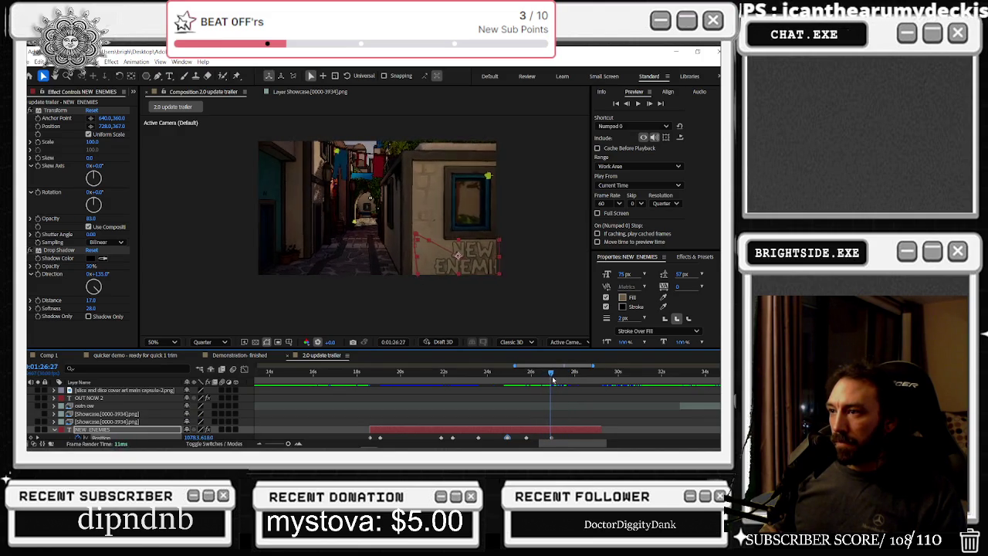
left_click_drag(548, 378, 562, 379)
left_click_drag(489, 264, 511, 271)
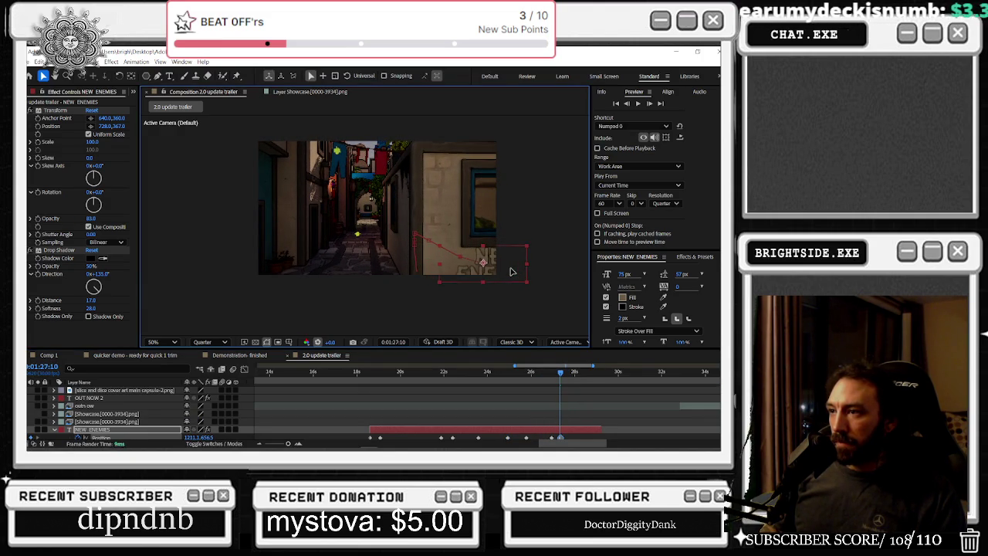
left_click_drag(560, 372, 575, 372)
left_click_drag(501, 264, 528, 276)
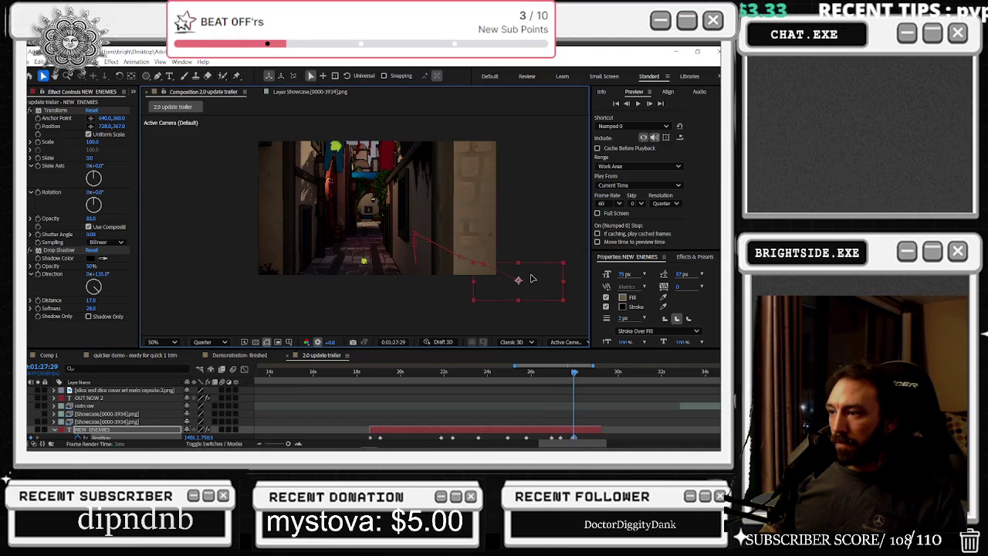
- Scale the NEW ENEMIES title up to about 182%, then preview from 1:16
key("s")
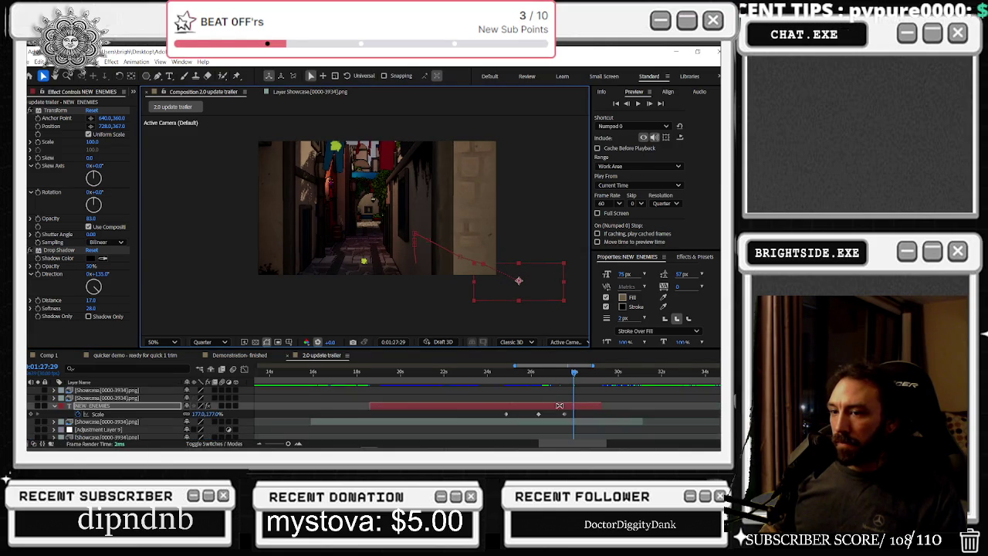
left_click_drag(213, 414, 217, 414)
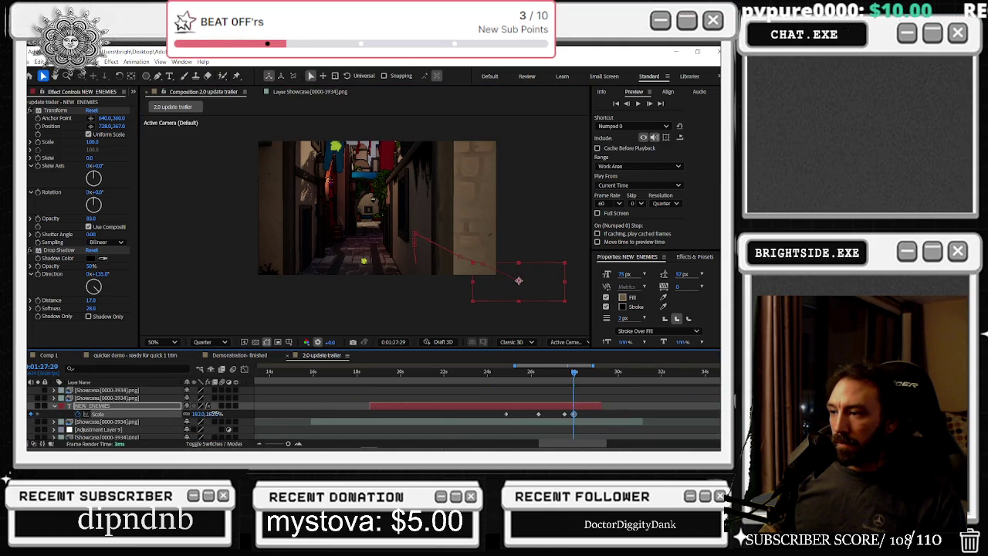
mouse_move(573, 373)
left_mouse_down()
mouse_move(542, 379)
mouse_move(571, 380)
left_mouse_up()
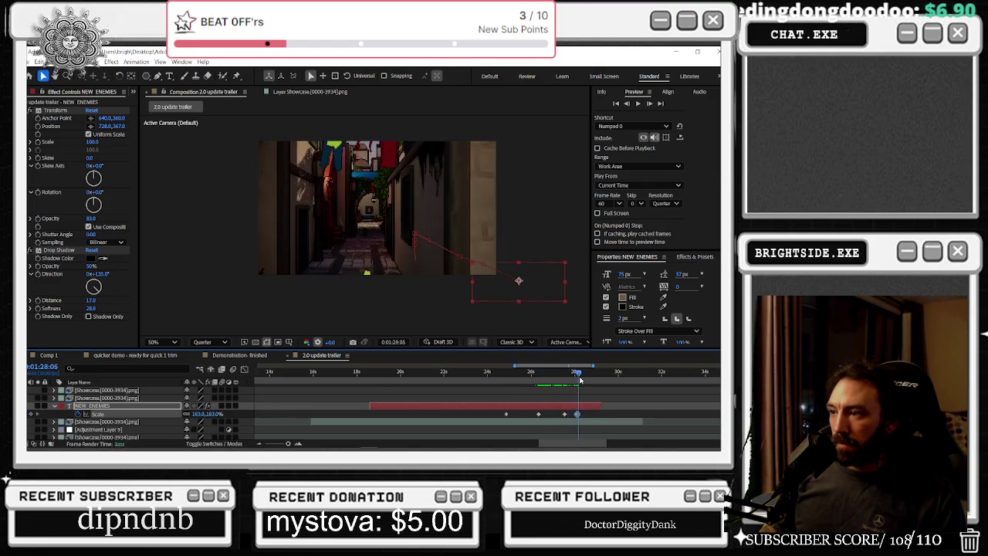
left_click_drag(570, 380, 314, 392)
key("KP_0")
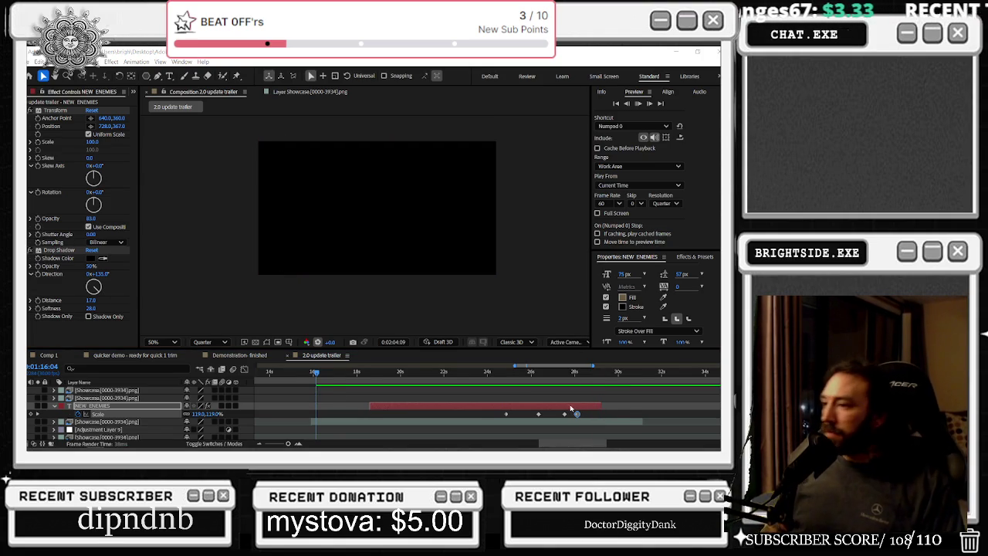
scroll(572, 407, "down", 5)
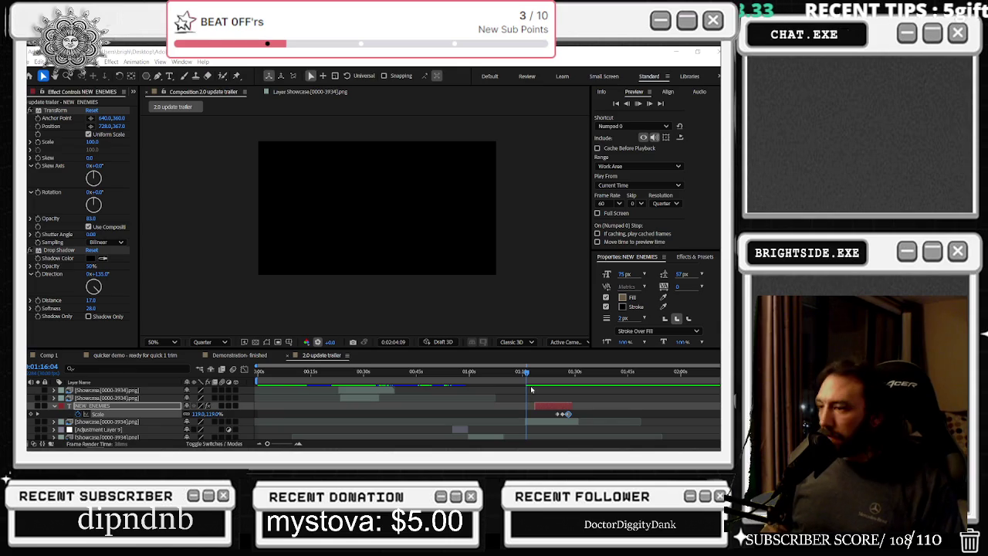
key("Home")
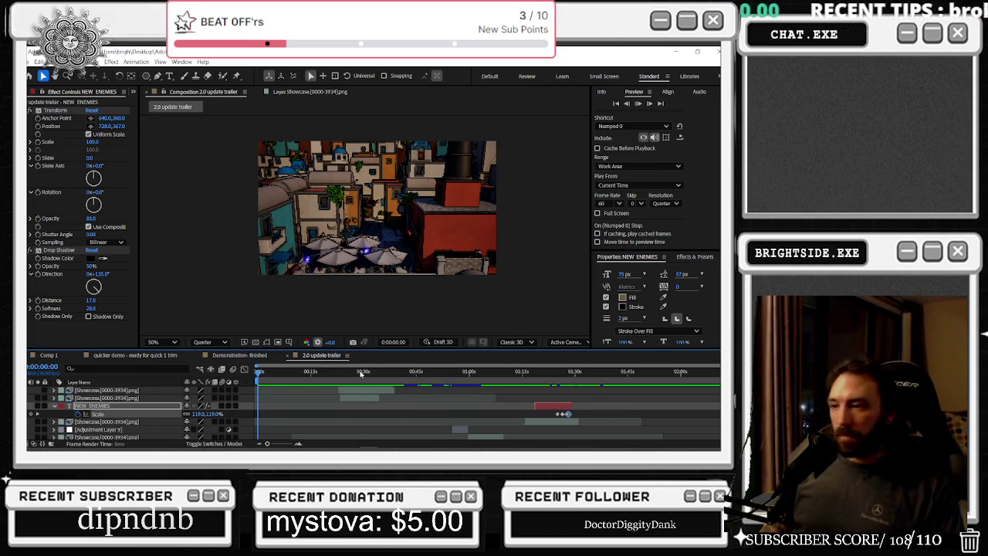
mouse_move(398, 374)
left_mouse_down()
mouse_move(481, 388)
mouse_move(551, 383)
mouse_move(492, 396)
left_mouse_up()
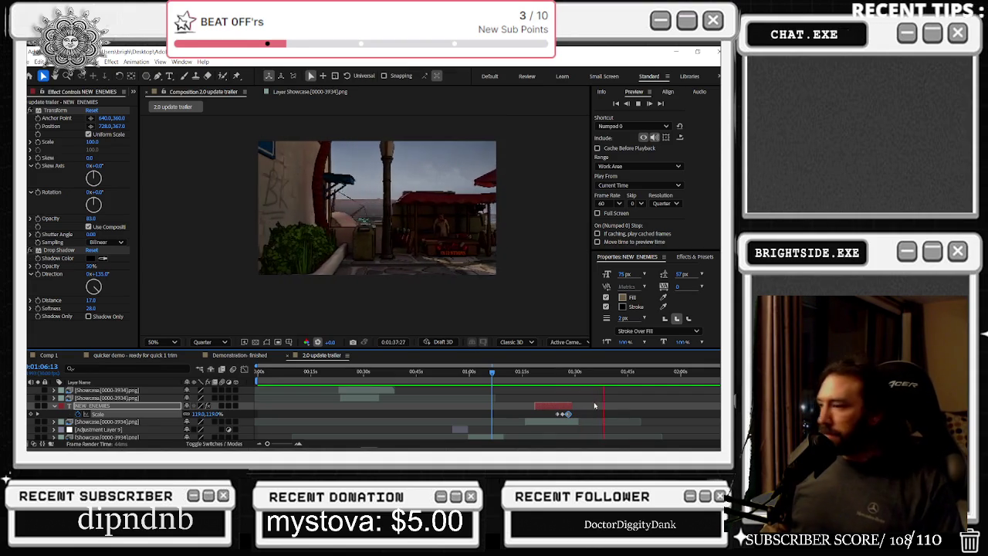
left_click_drag(573, 376, 578, 375)
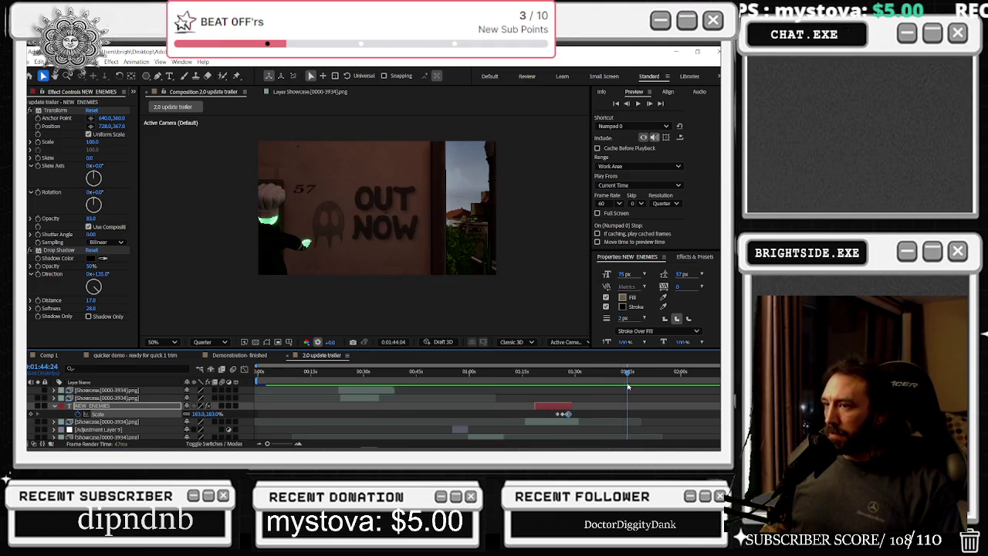
scroll(646, 393, "up", 3)
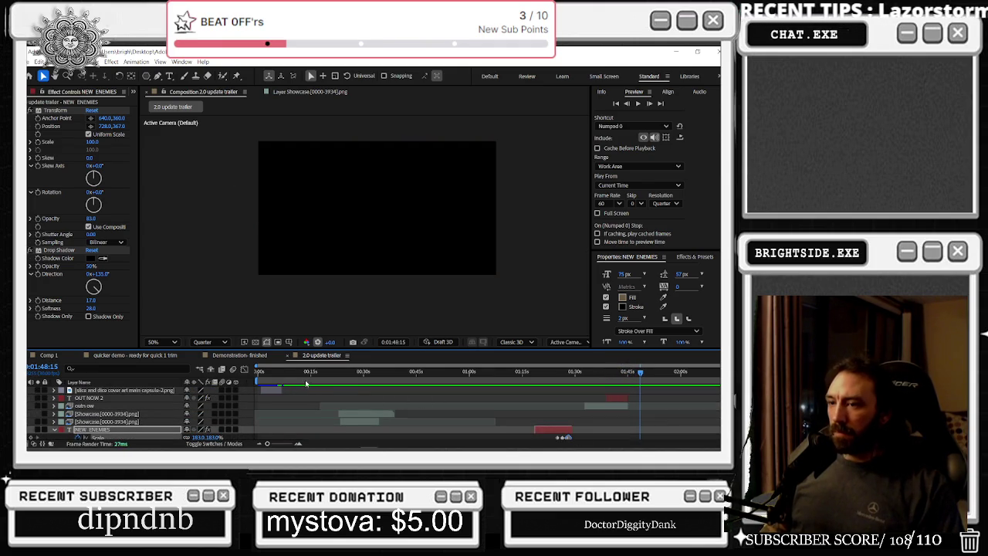
mouse_move(315, 374)
left_mouse_down()
mouse_move(271, 372)
mouse_move(618, 411)
mouse_move(199, 437)
left_mouse_up()
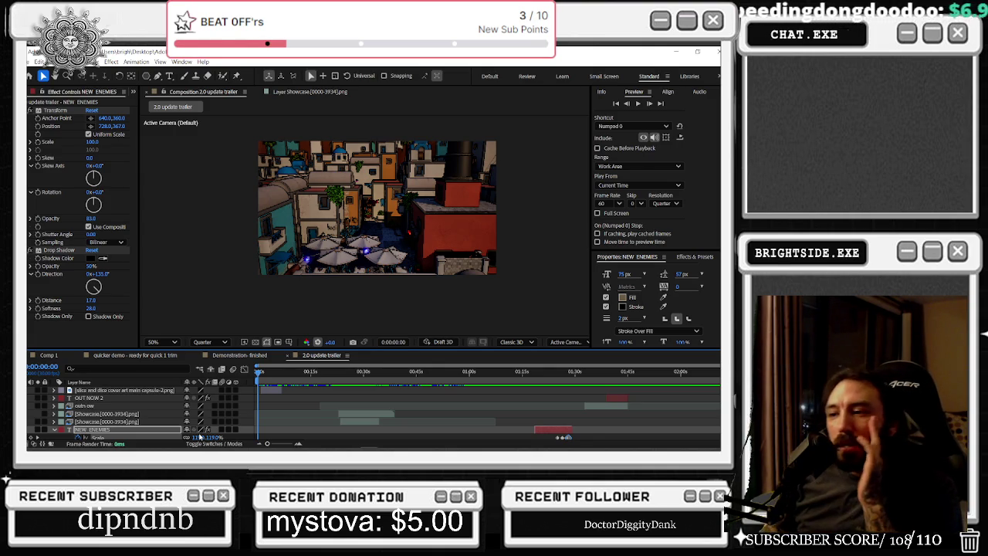
mouse_move(274, 371)
left_mouse_down()
mouse_move(328, 392)
mouse_move(307, 391)
left_mouse_up()
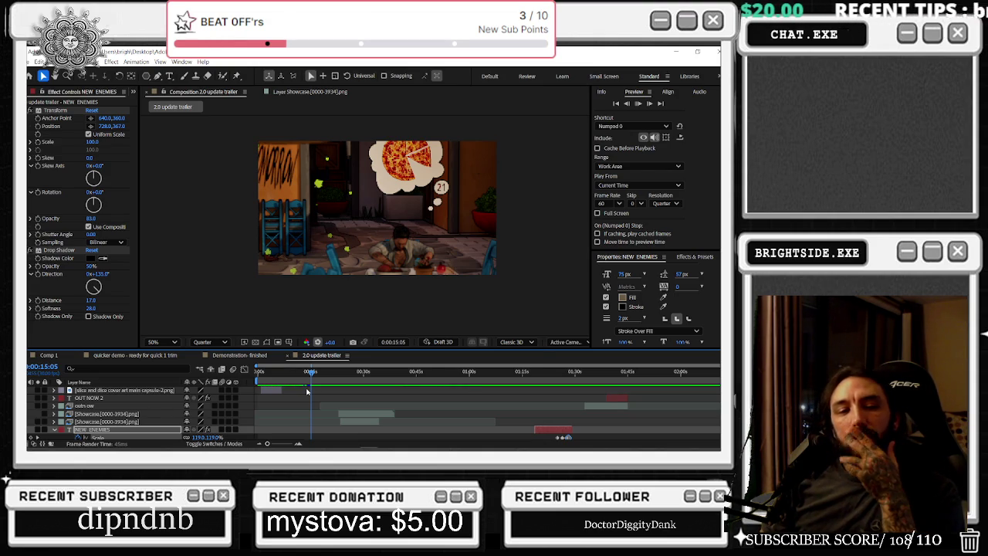
key("space")
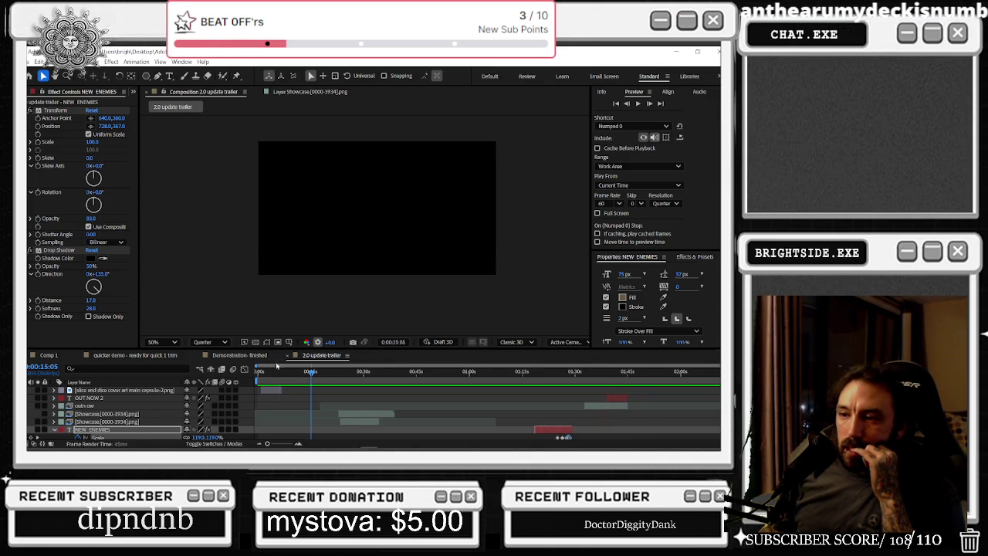
left_click_drag(282, 369, 356, 388)
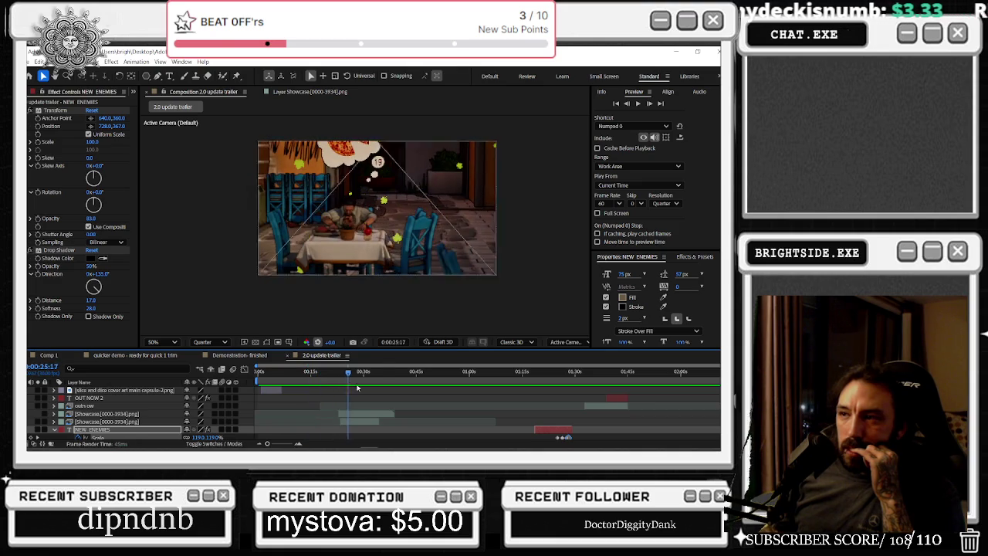
left_click_drag(356, 388, 681, 381)
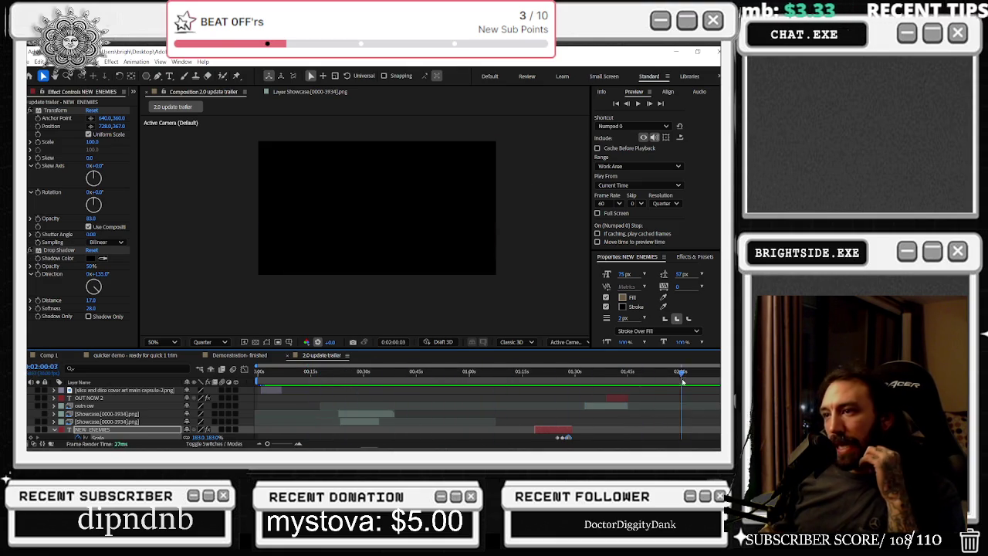
key("Home")
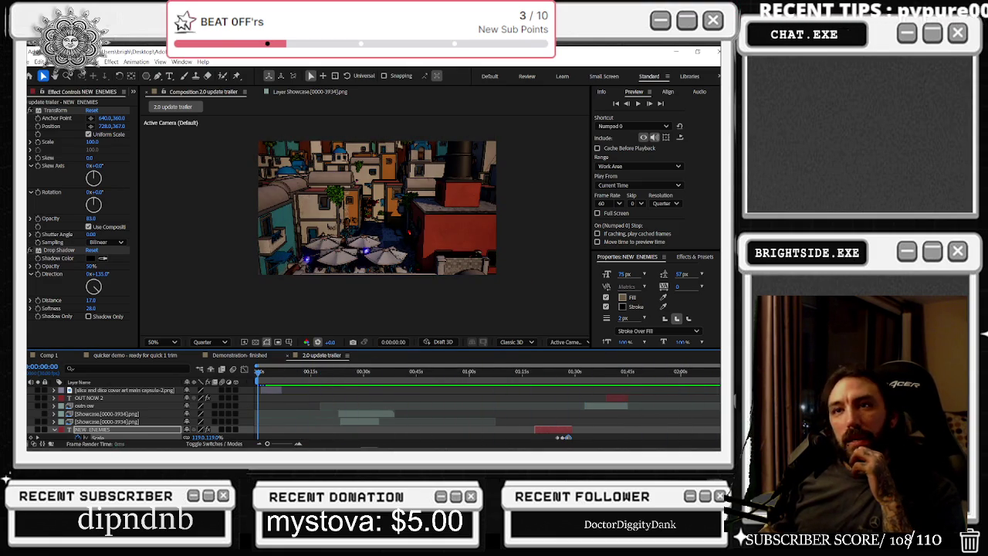
- In Media & Disk Cache preferences, clean the database and cache and empty the 12.8 GB disk cache
left_click(32, 61)
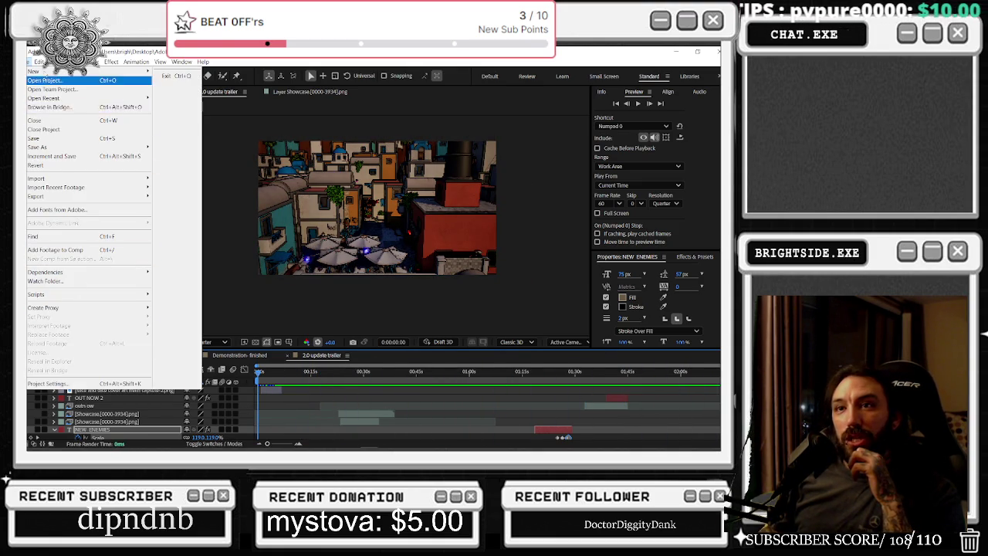
mouse_move(60, 304)
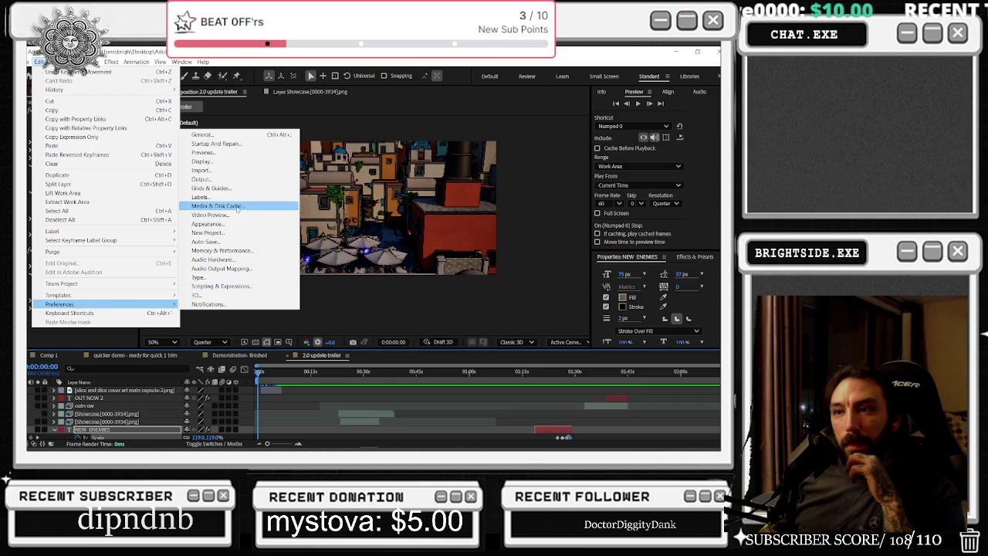
left_click(239, 207)
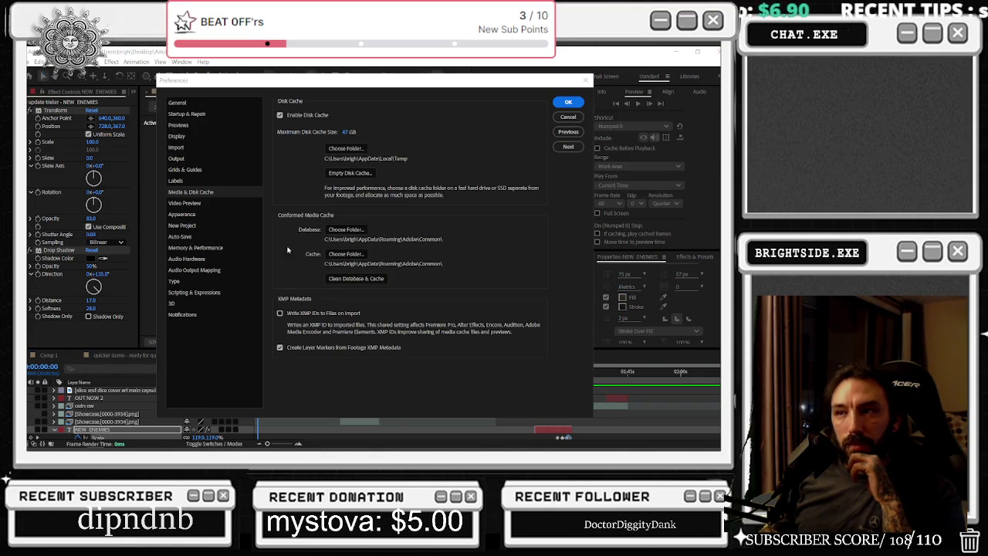
left_click(356, 278)
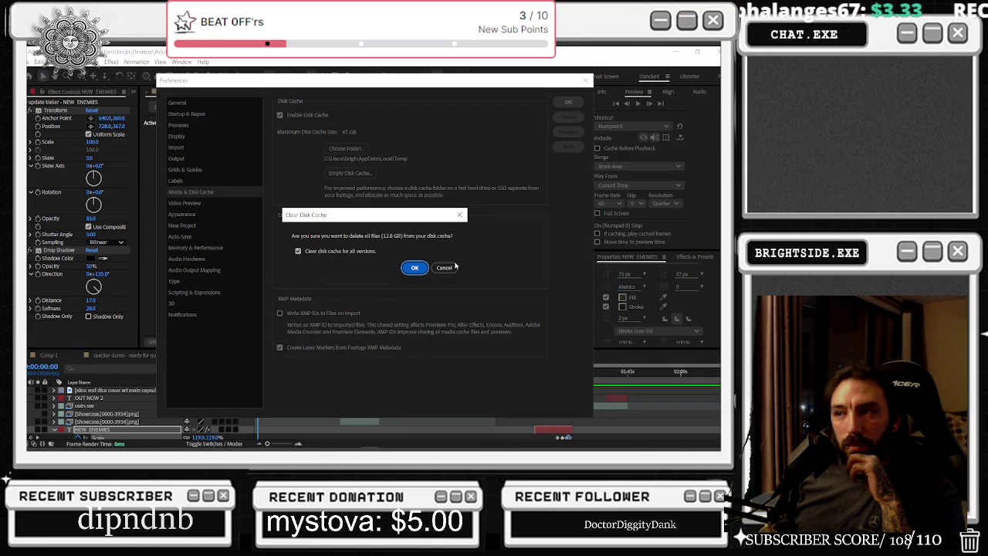
left_click(415, 267)
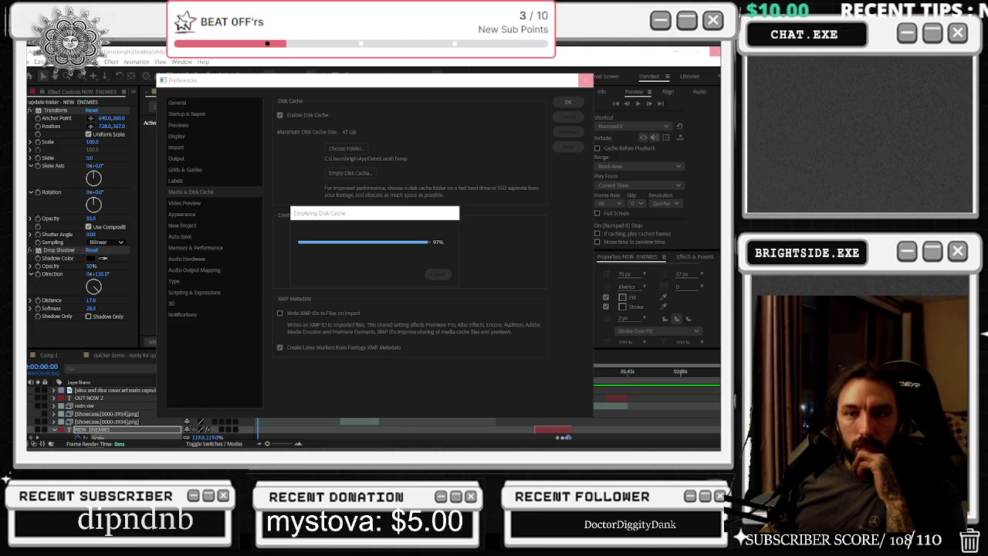
mouse_move(443, 215)
left_mouse_down()
mouse_move(466, 191)
mouse_move(452, 242)
left_mouse_up()
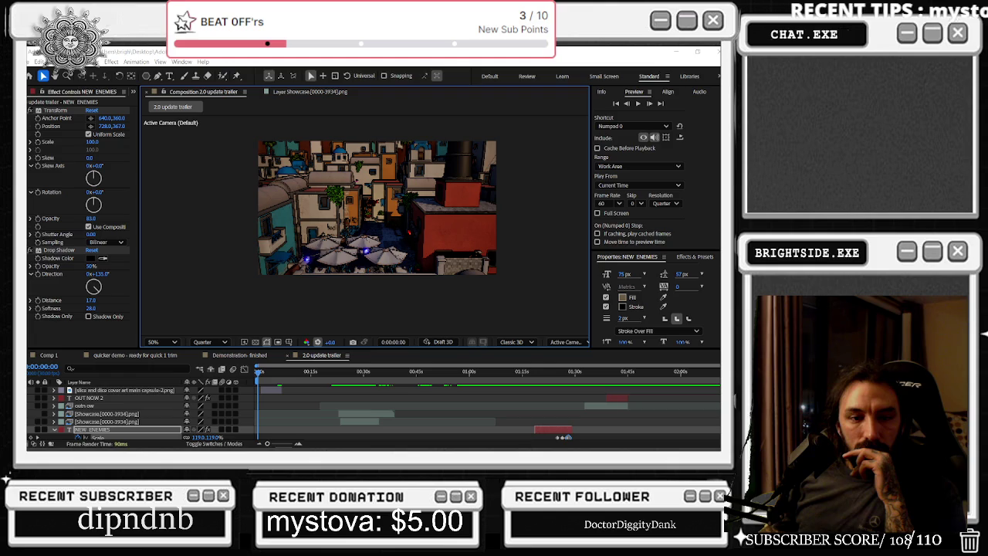
mouse_move(263, 374)
left_mouse_down()
mouse_move(408, 382)
mouse_move(525, 373)
mouse_move(599, 344)
left_mouse_up()
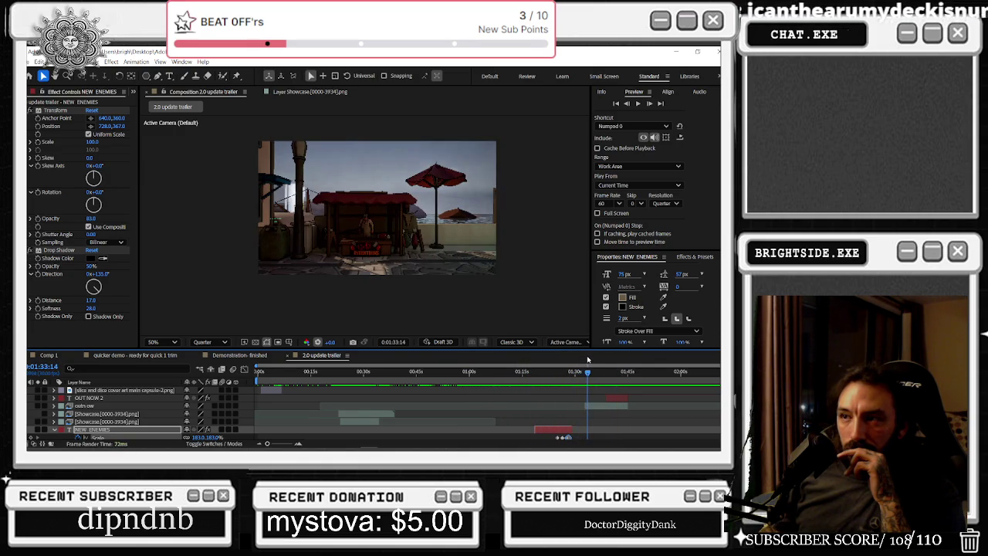
left_click(584, 407)
left_click(589, 374)
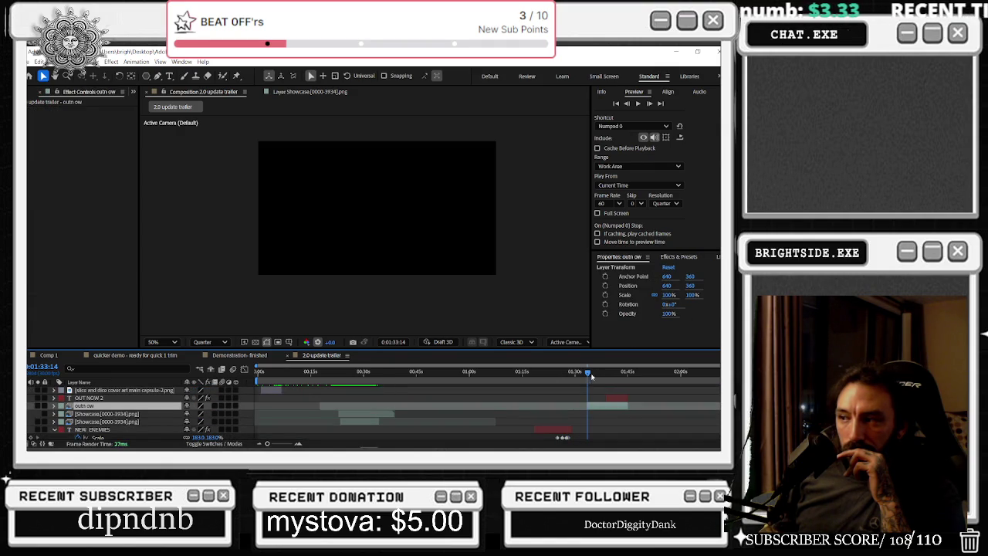
left_click_drag(592, 374, 633, 372)
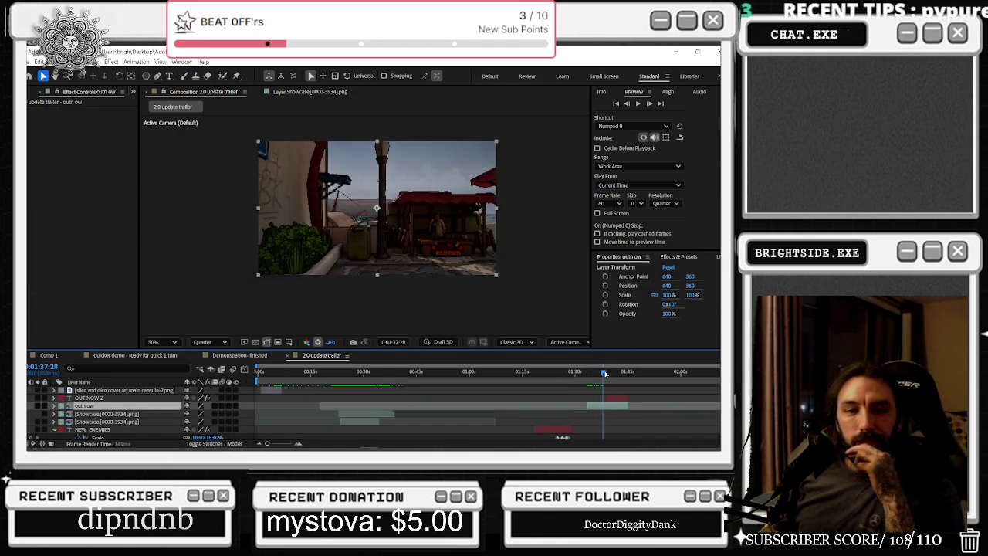
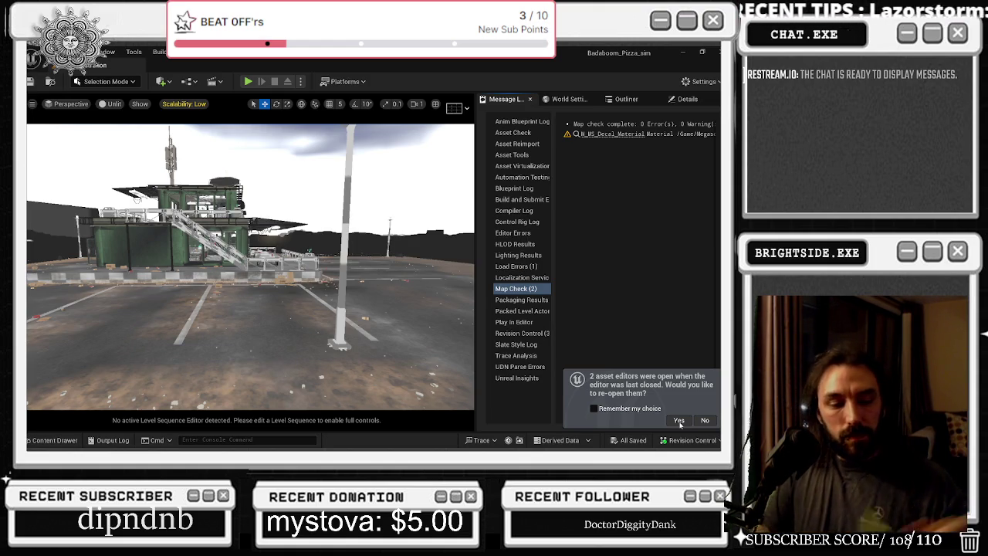
- Reopen the BP_MainCharacter editor from last session, then return to the pizza kitchen level tab
left_click(679, 422)
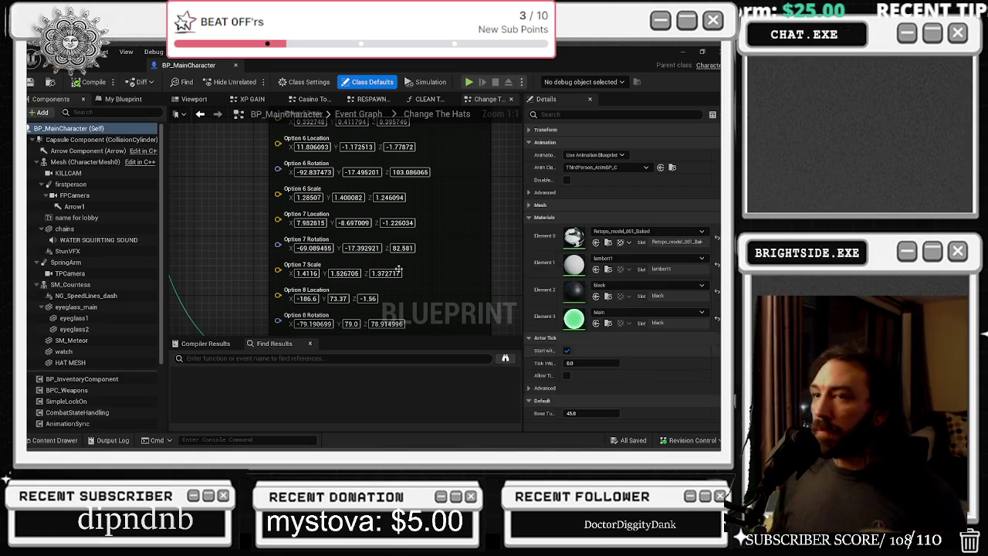
left_click(99, 64)
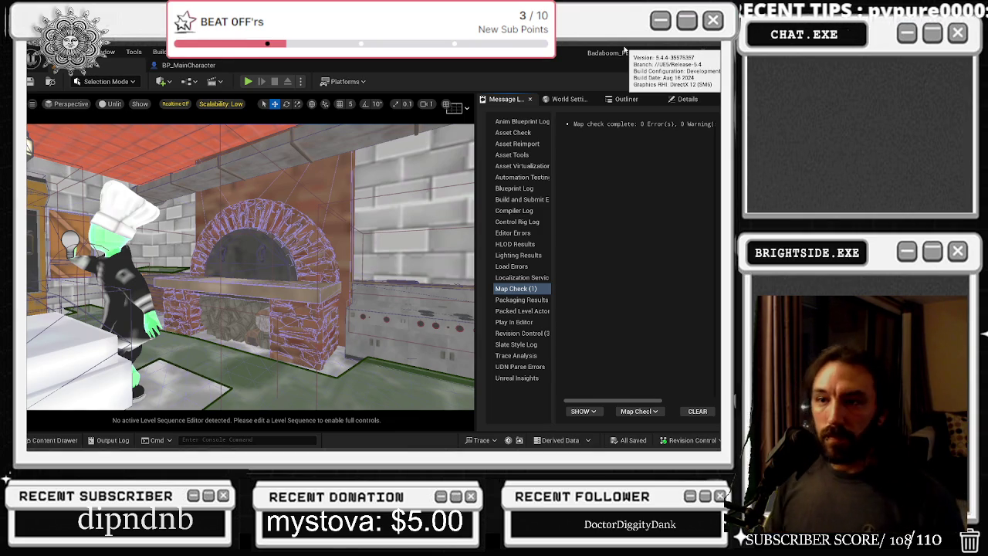
mouse_move(188, 65)
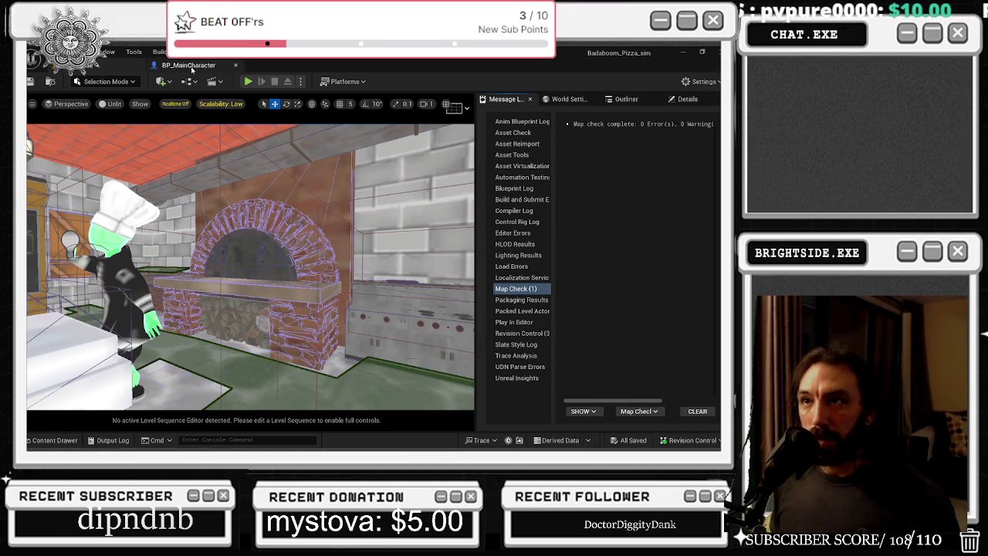
- Filter the Content Drawer to Level Sequence assets across all folders and open SequenceMaster
left_click(167, 70)
left_click(116, 65)
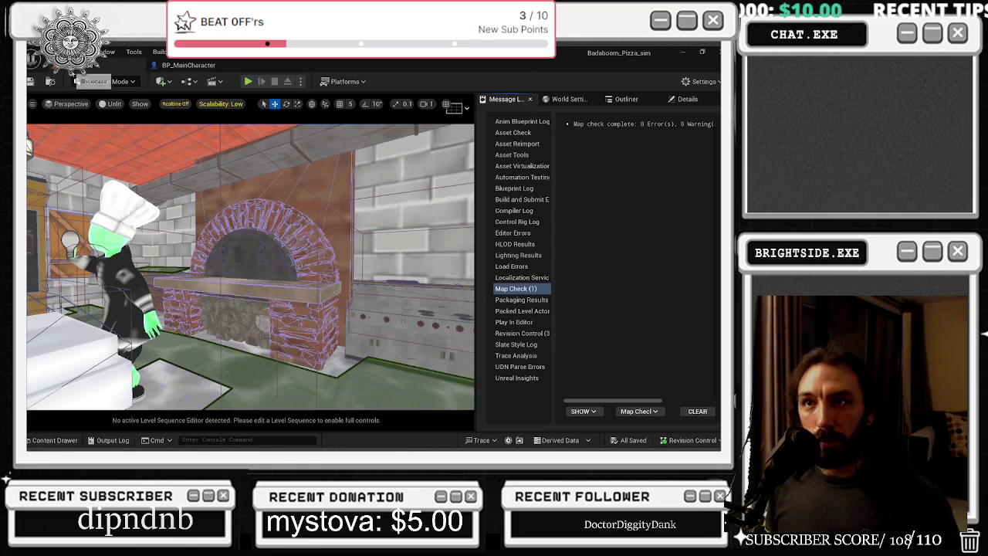
left_click(54, 440)
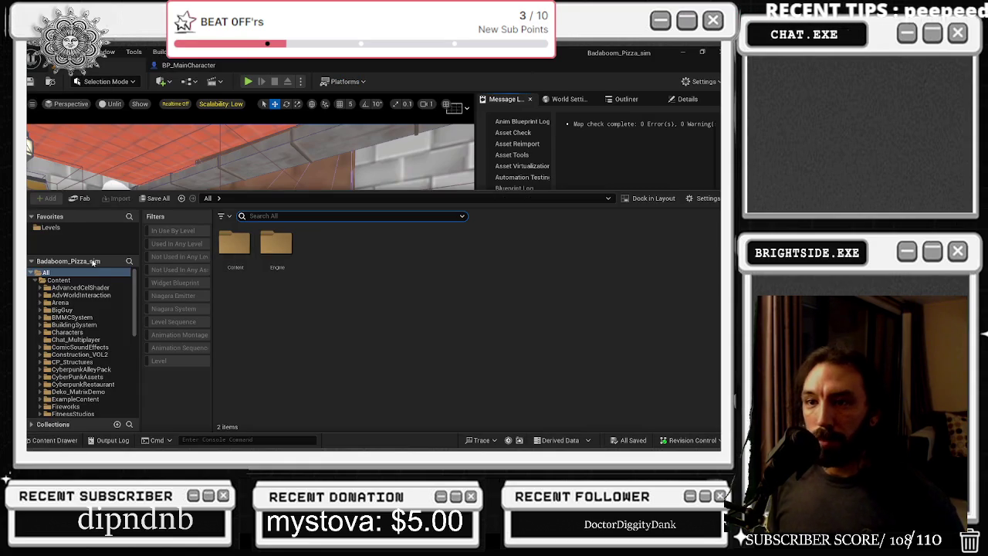
left_click(77, 228)
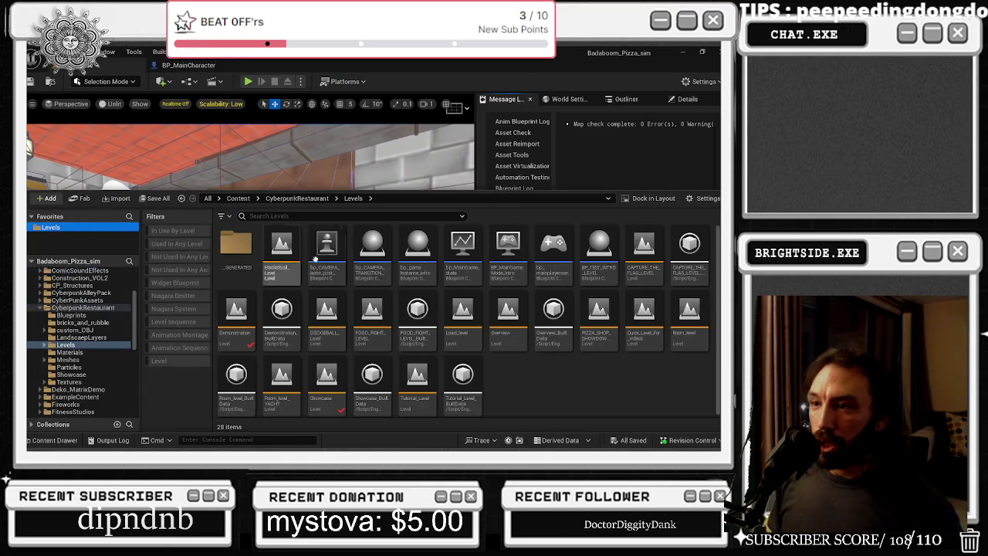
left_click(179, 322)
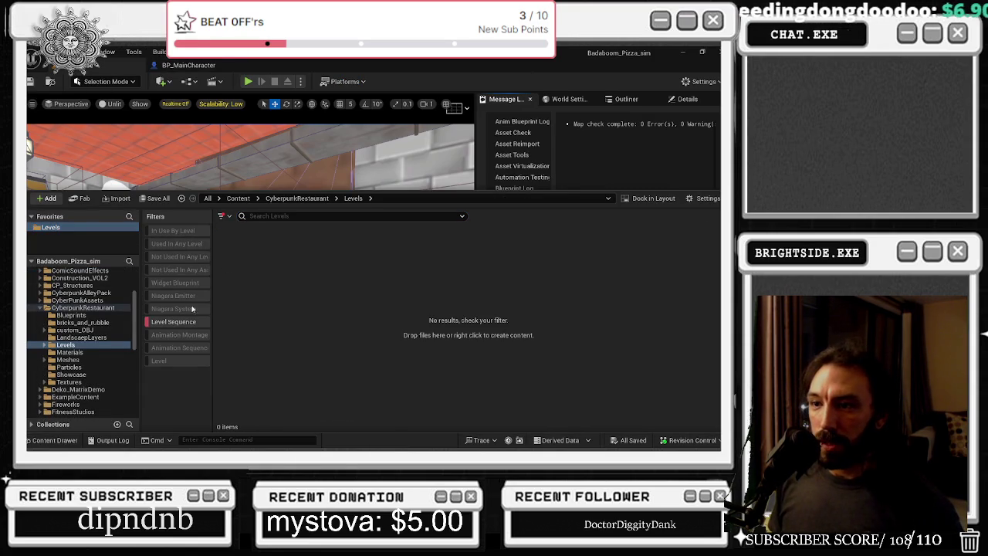
scroll(114, 292, "up", 5)
left_click(47, 273)
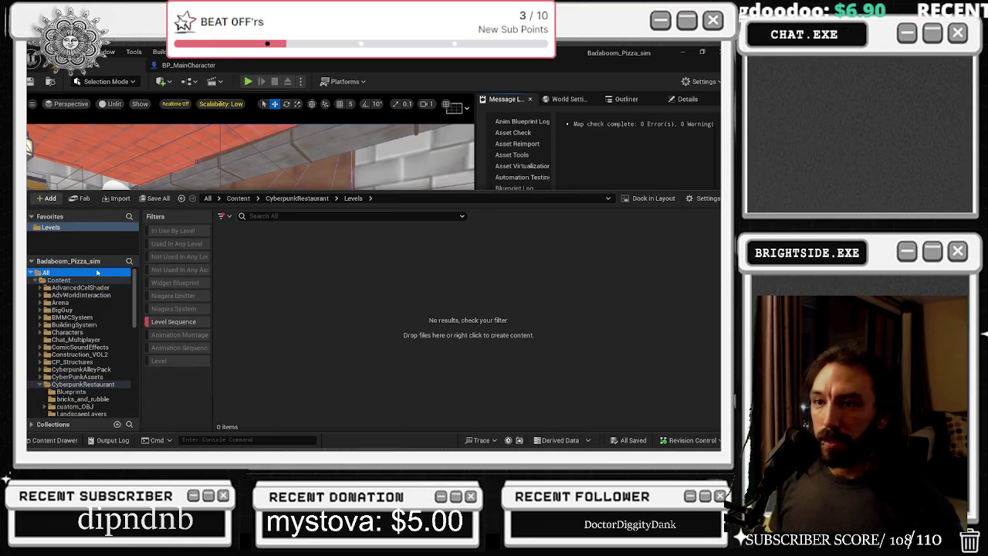
left_click(533, 259)
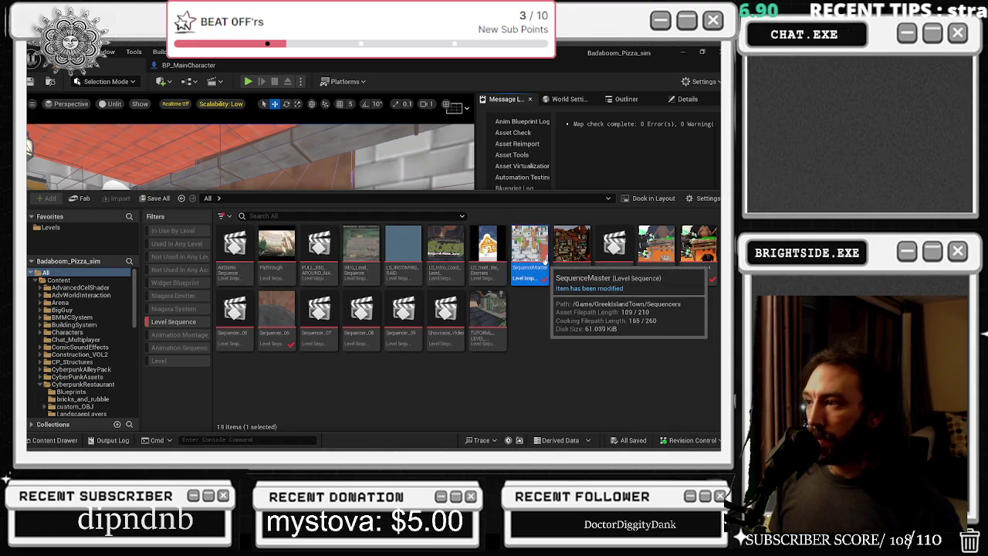
double_click(532, 259)
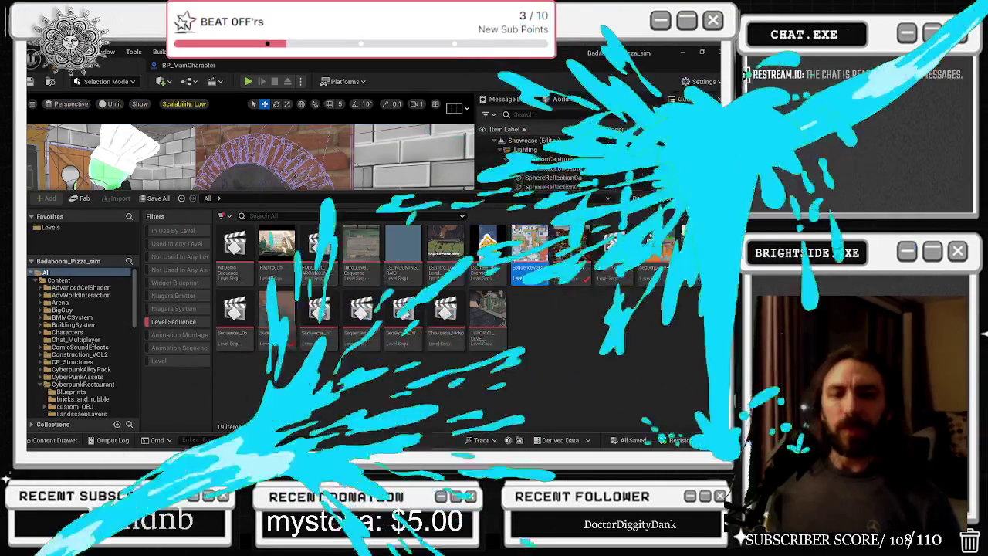
- Dismiss the Content Drawer with Ctrl+Space to uncover SequenceMaster's Sequencer shot track
key("ctrl+space")
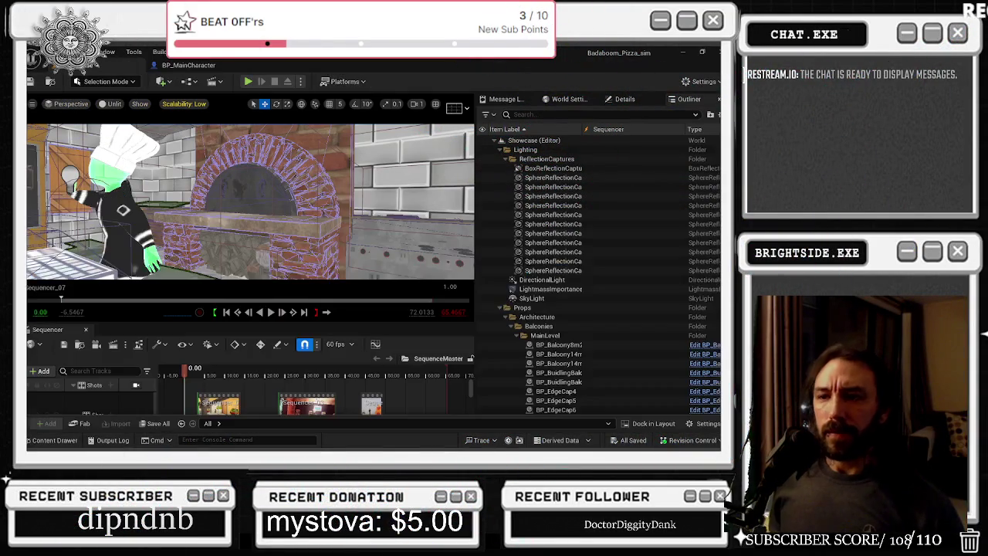
- Lock the viewport to the shot cameras and scrub through the customer shot
left_click(136, 385)
left_click_drag(186, 369, 221, 374)
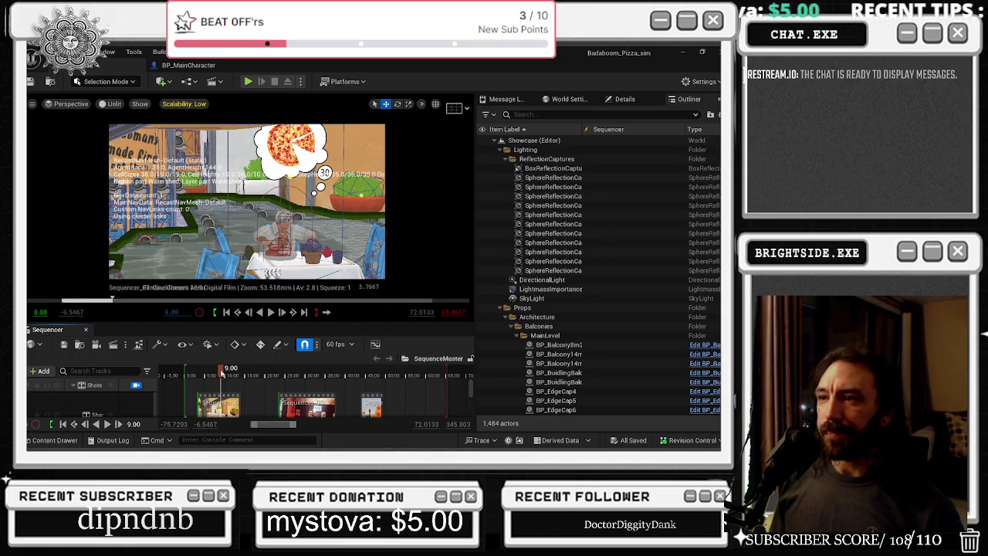
left_click_drag(222, 374, 229, 372)
left_click_drag(231, 373, 228, 373)
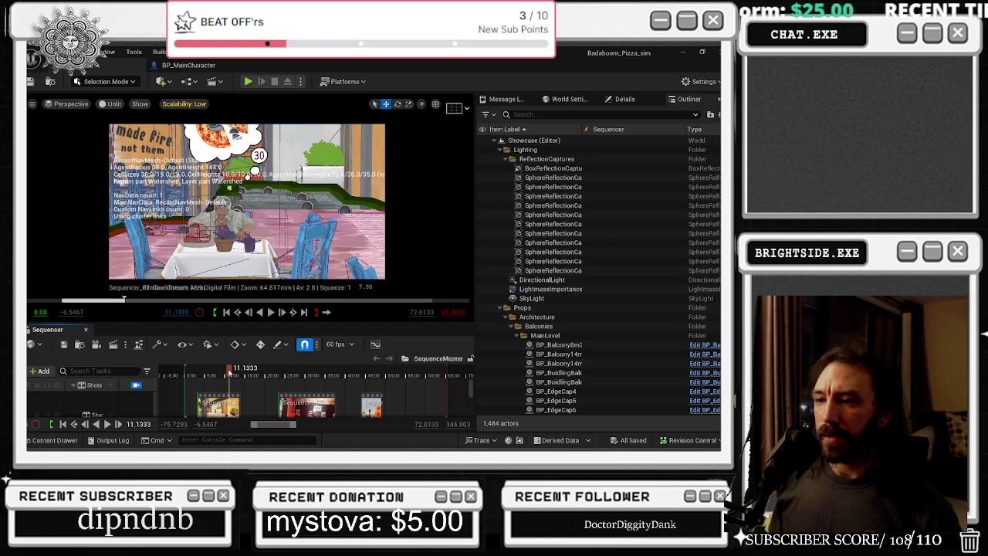
- Open Sequencer_01 and expand its Cine Camera Actor to reveal the aperture keyframe tracks
double_click(220, 394)
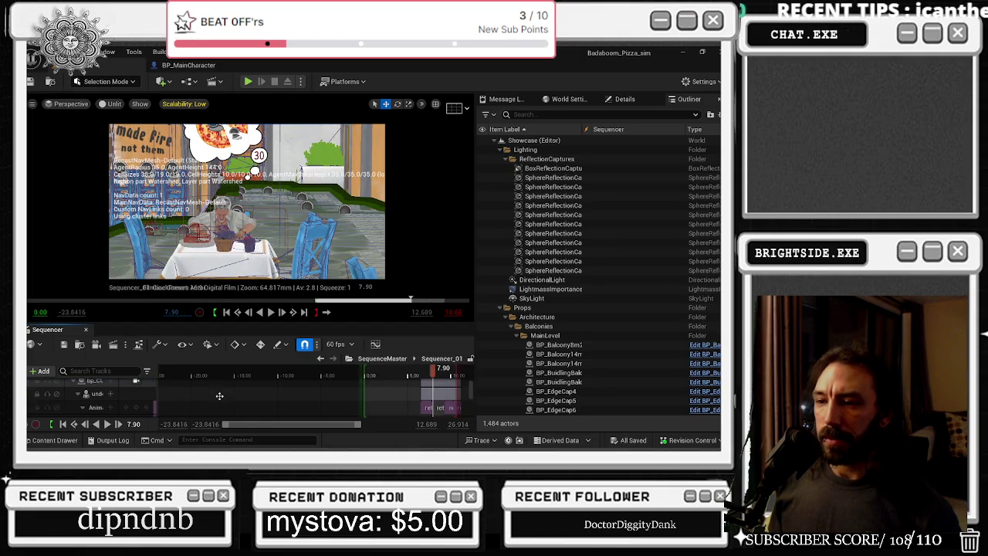
left_click(89, 396)
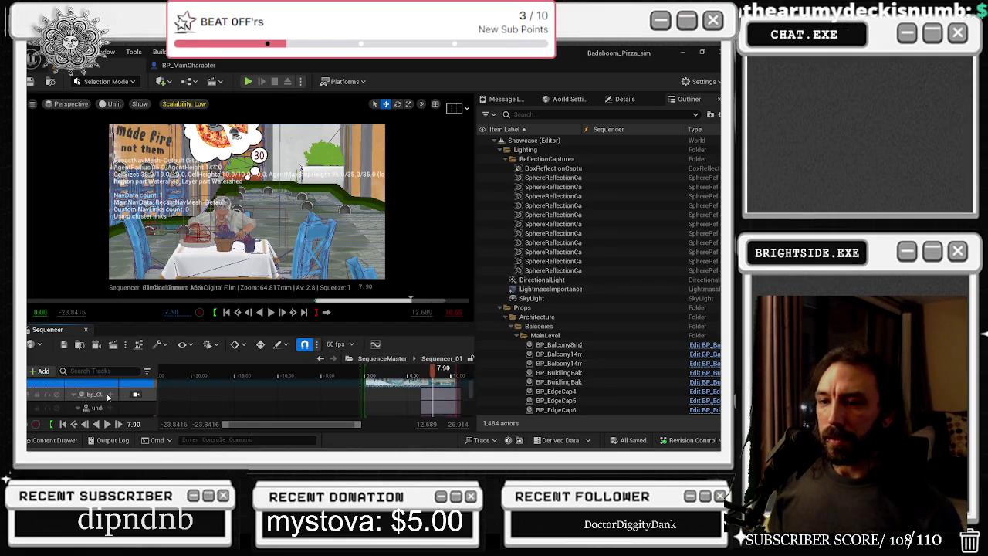
left_click(73, 409)
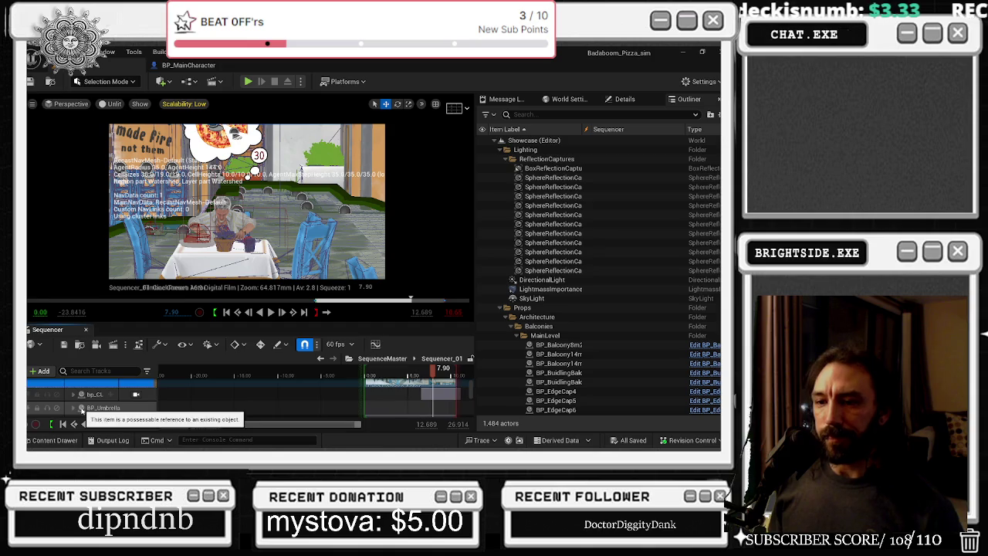
left_click(104, 408)
left_click(73, 406)
left_click(72, 392)
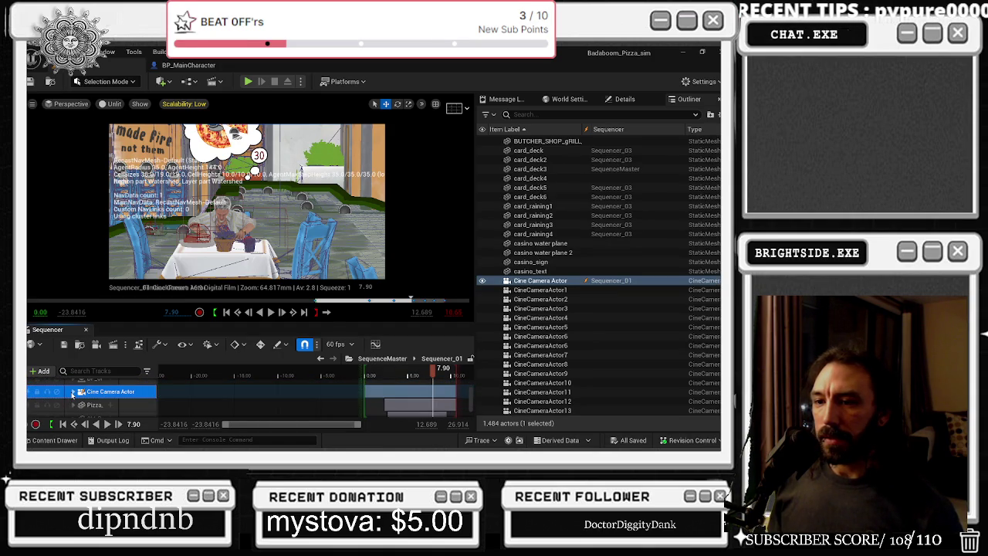
left_click(73, 393)
left_click(81, 404)
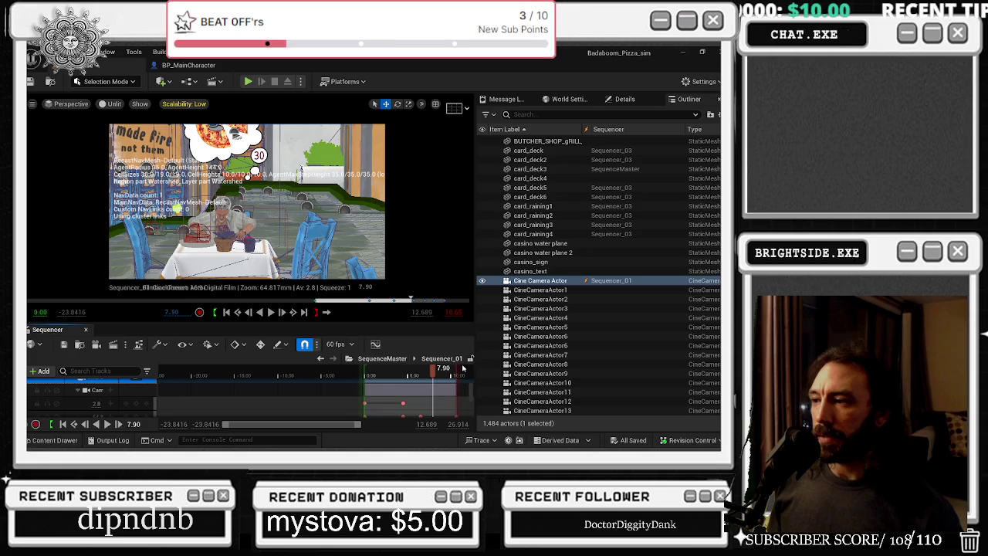
- Widen the viewport, move the shot to 7.85 seconds, and show the camera's Details
left_click_drag(474, 346, 599, 347)
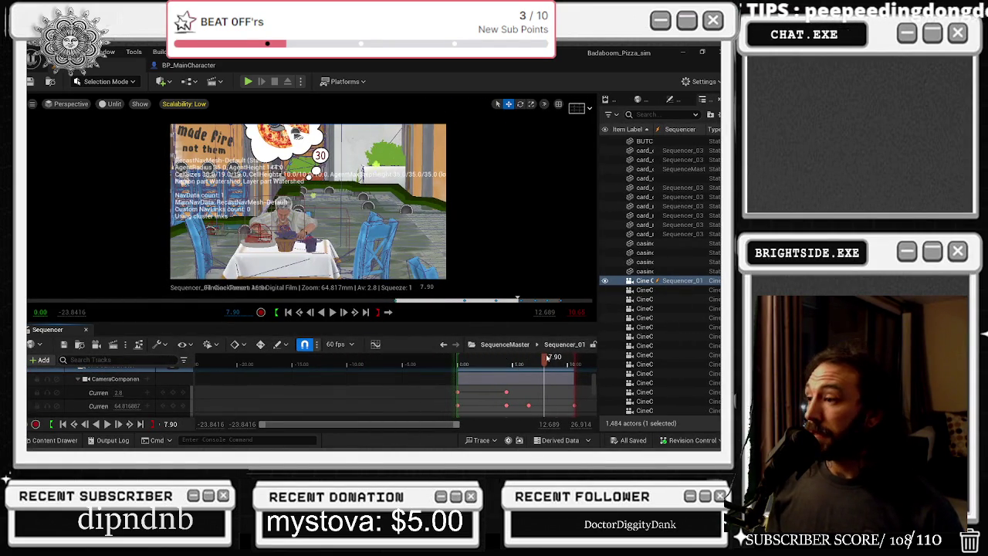
left_click_drag(545, 358, 543, 358)
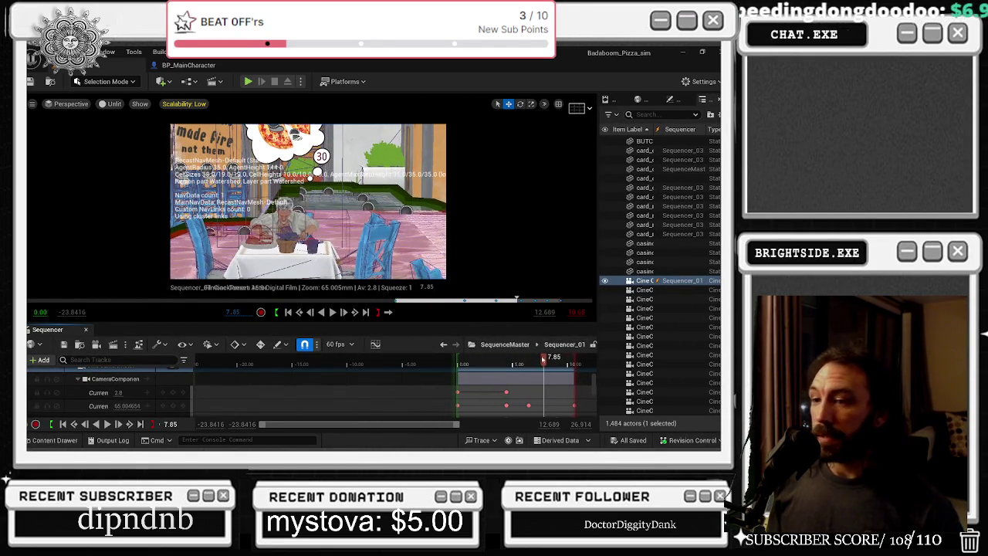
scroll(161, 388, "down", 2)
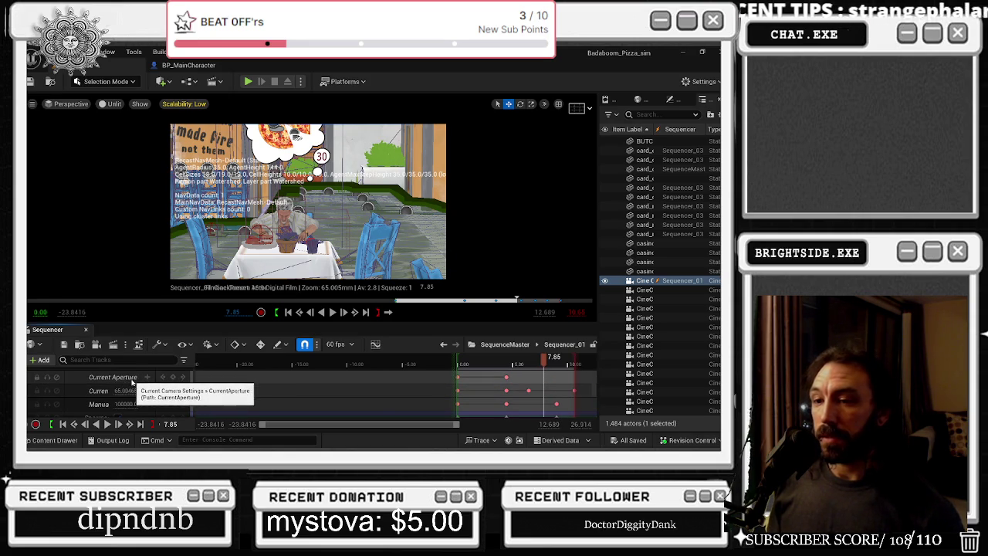
left_click(670, 99)
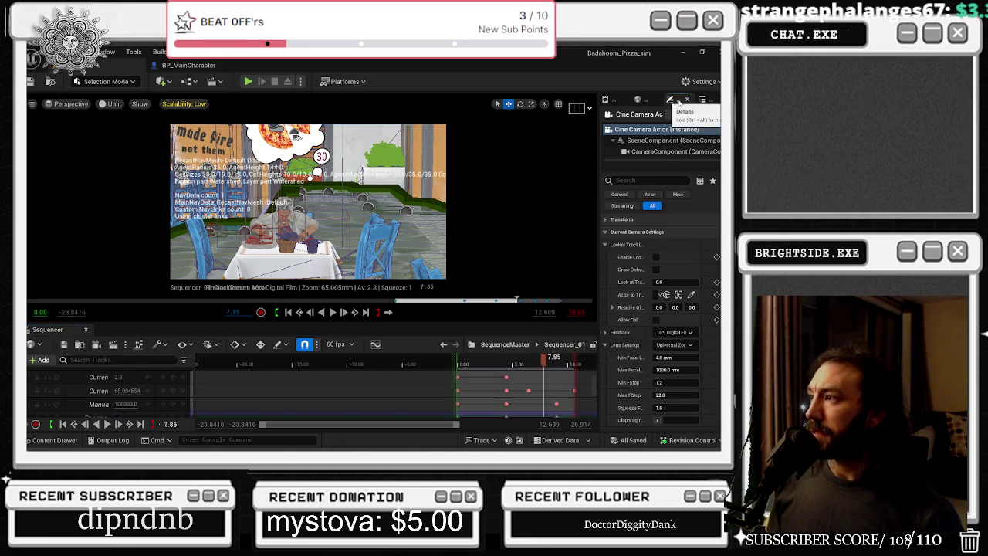
- Pick a scene point to set the manual focus distance to 176.076509 cm
left_click_drag(600, 243, 519, 243)
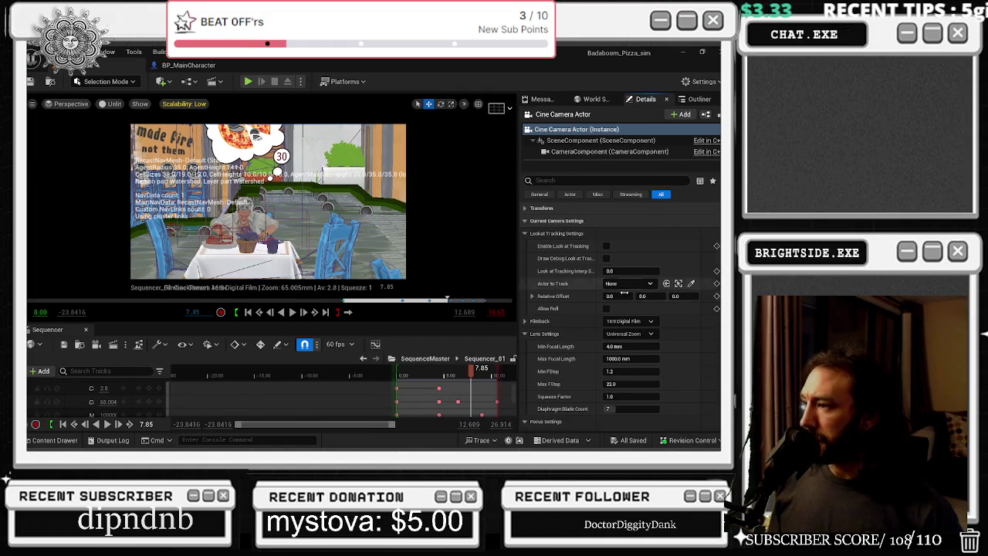
scroll(692, 308, "down", 2)
scroll(692, 347, "down", 1)
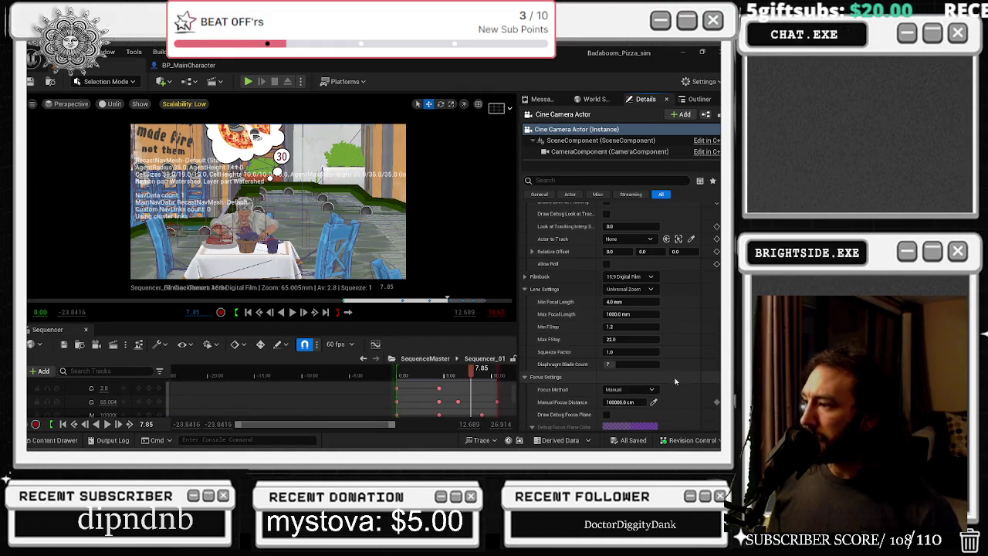
left_click(653, 402)
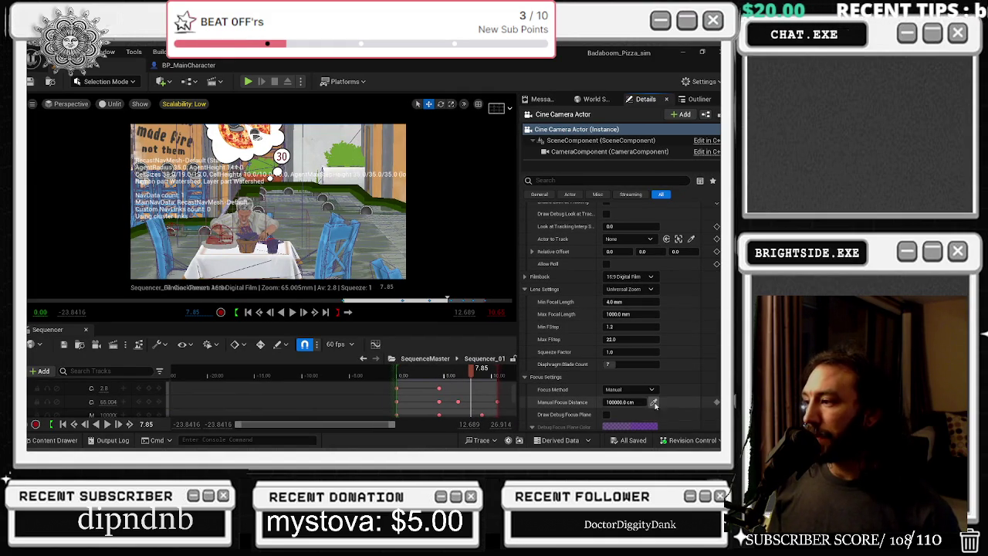
left_click(247, 210)
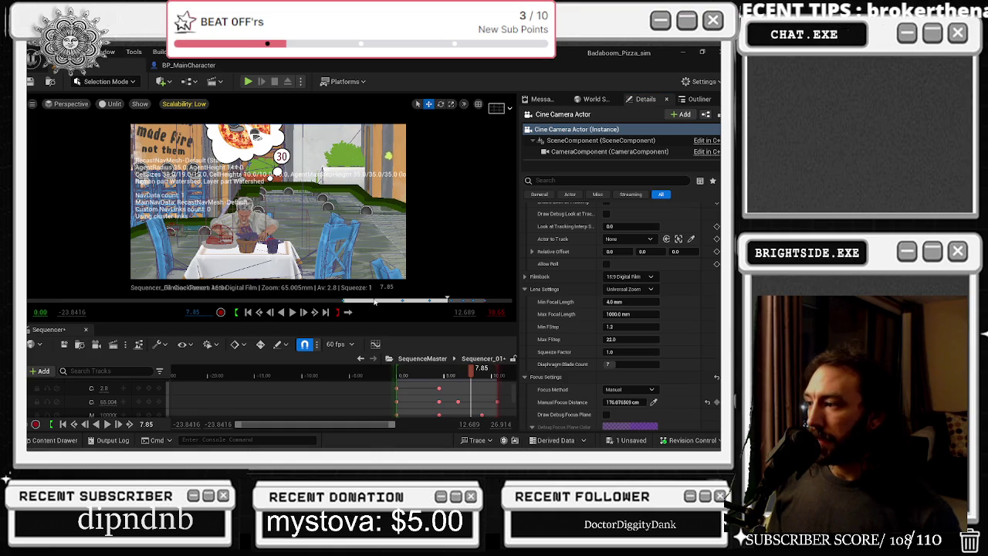
- At about 6.38 seconds, set Focus Method to Tracking with the customer as Actor to Track
left_click(463, 374)
left_click_drag(464, 374, 458, 373)
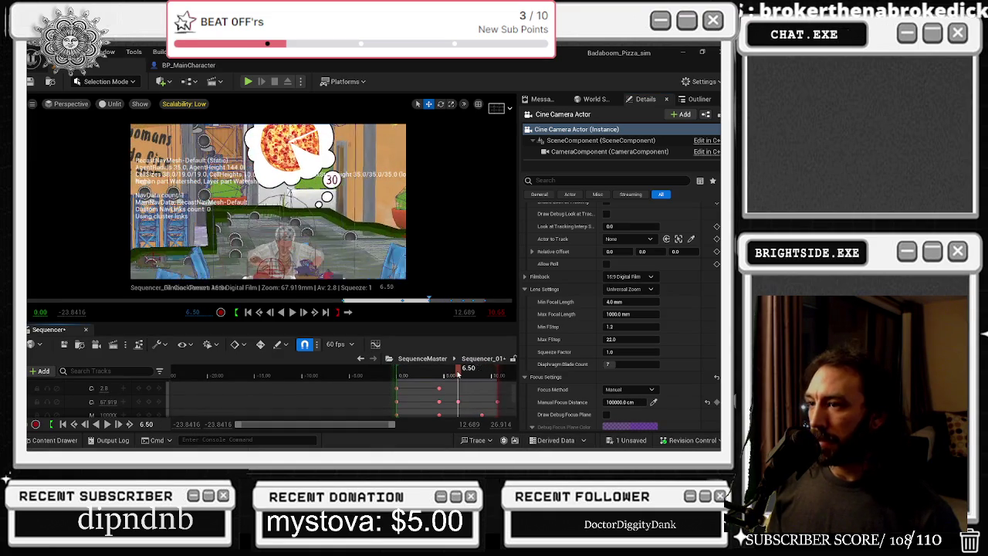
scroll(524, 366, "down", 1)
left_click(629, 375)
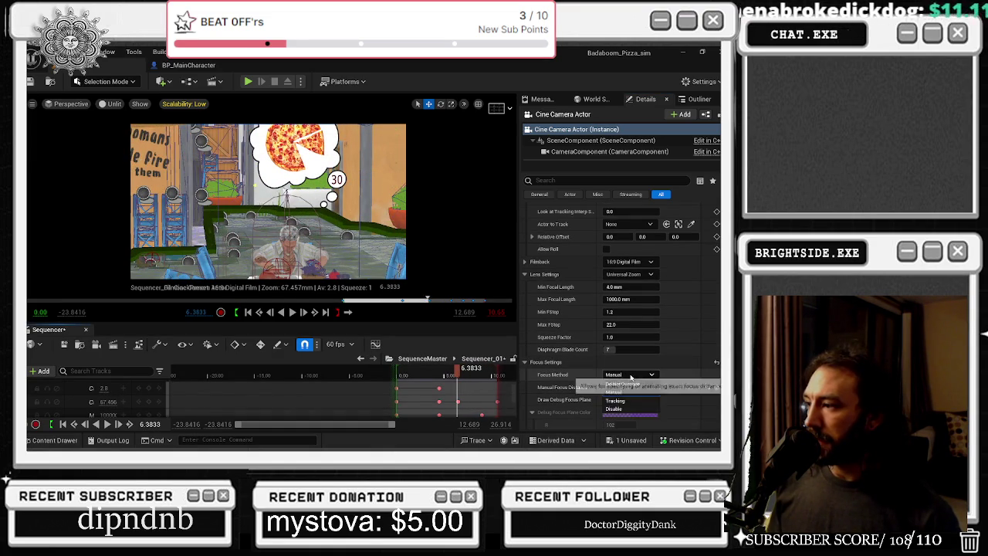
left_click(629, 407)
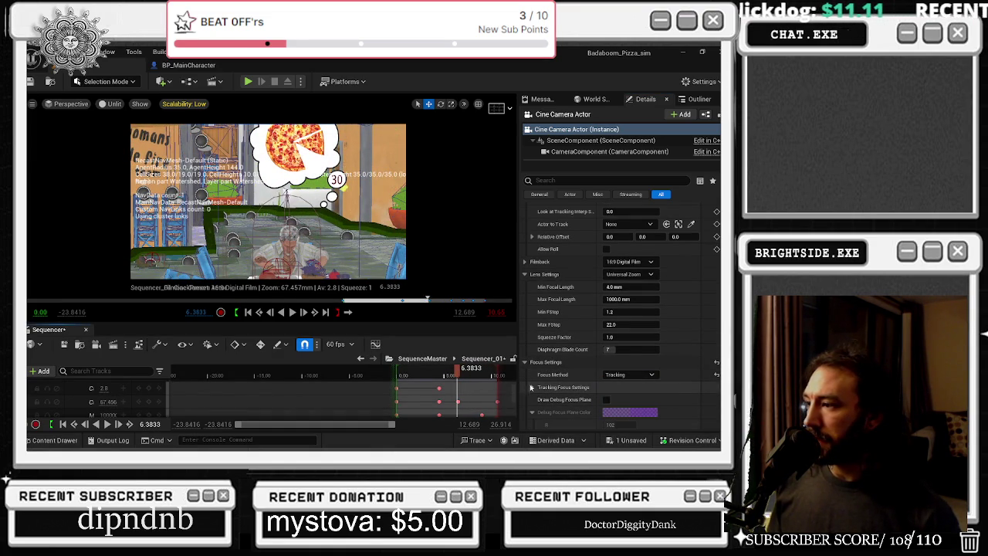
left_click(531, 387)
left_click(690, 399)
left_click(281, 242)
- Scrub back to about 5.2 seconds and save all changes
left_click_drag(456, 372, 447, 374)
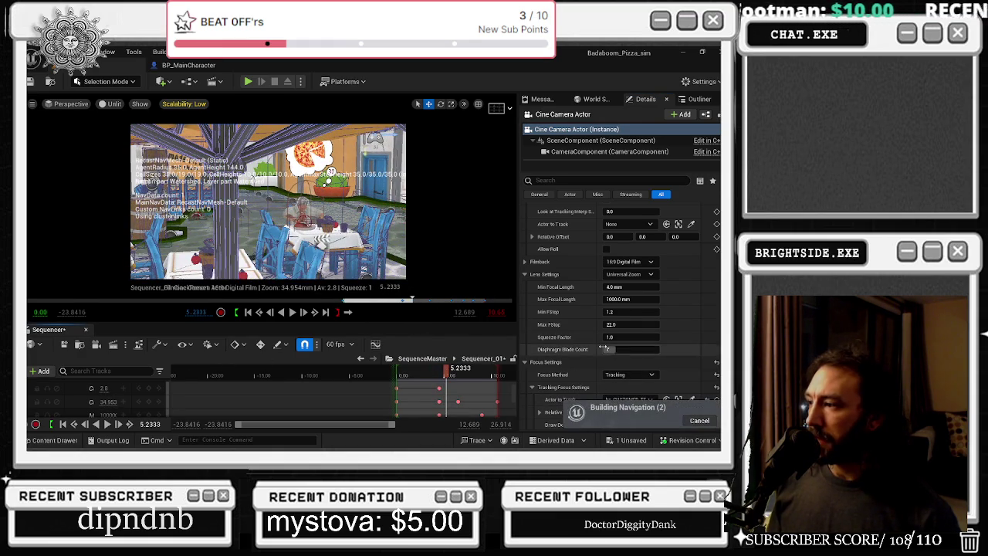
scroll(689, 348, "down", 1)
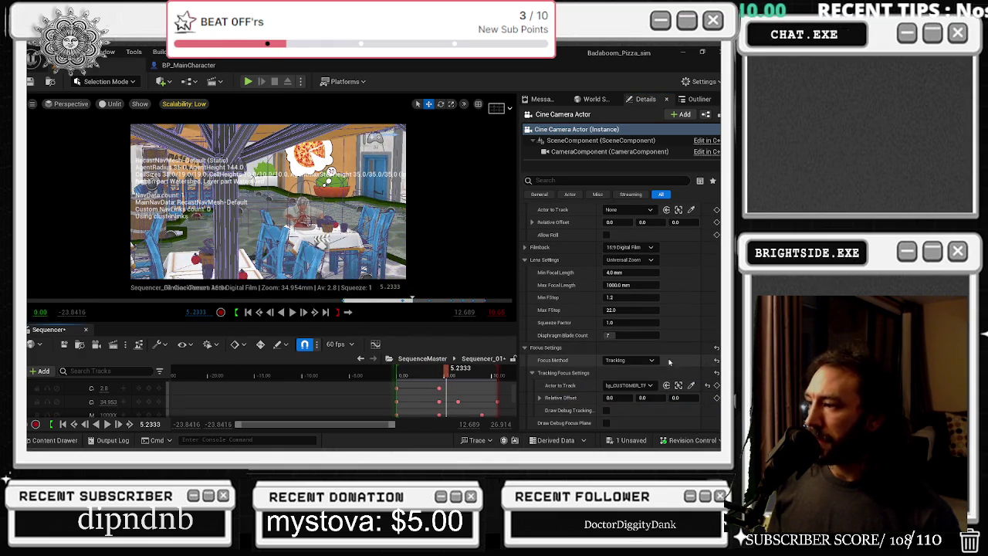
scroll(97, 392, "up", 3)
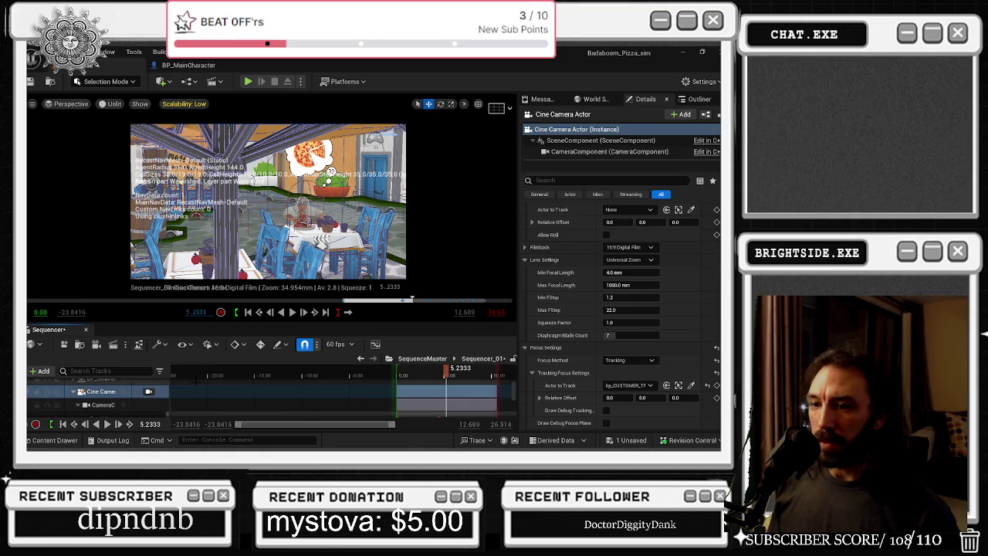
left_click(64, 347)
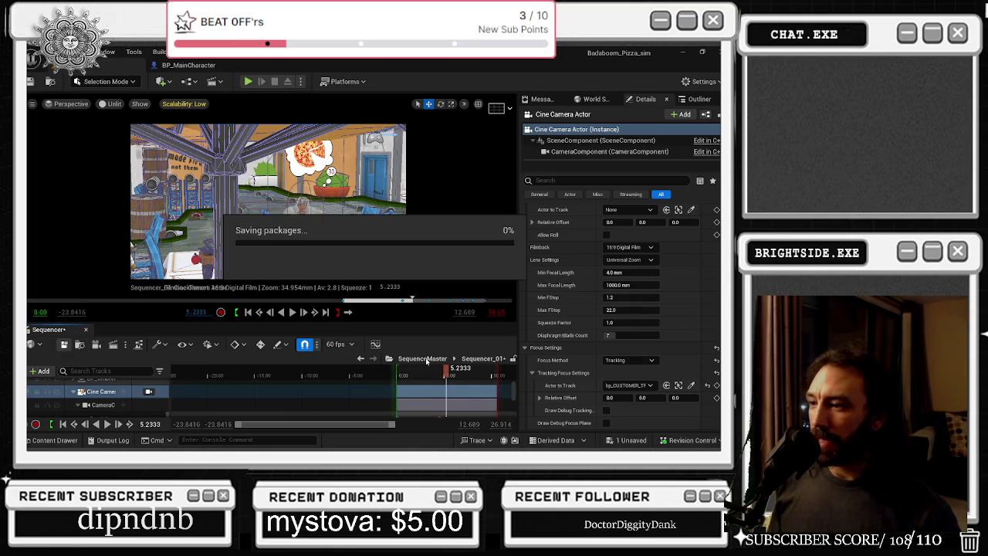
- Return to SequenceMaster and open the Sequencer_06 shot section
left_click(363, 358)
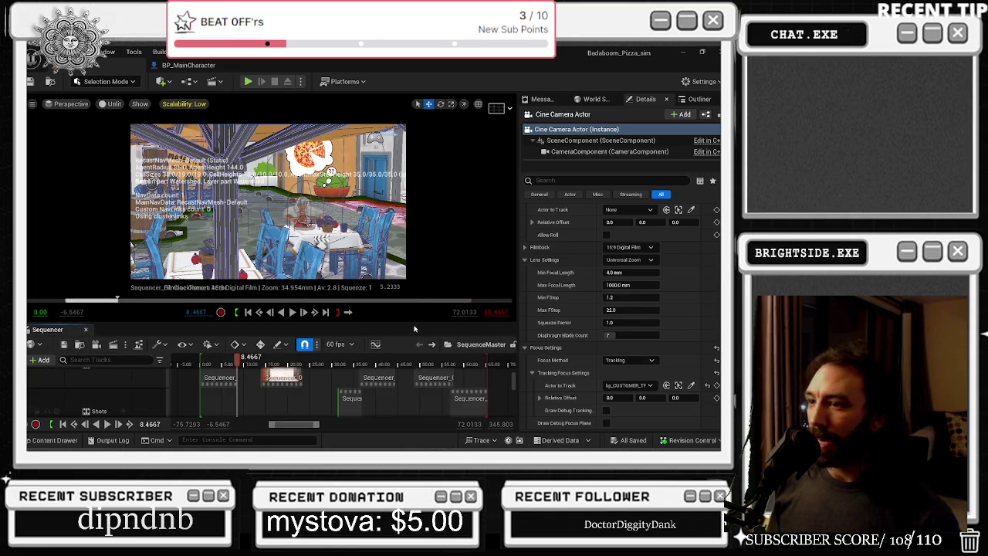
left_click(282, 379)
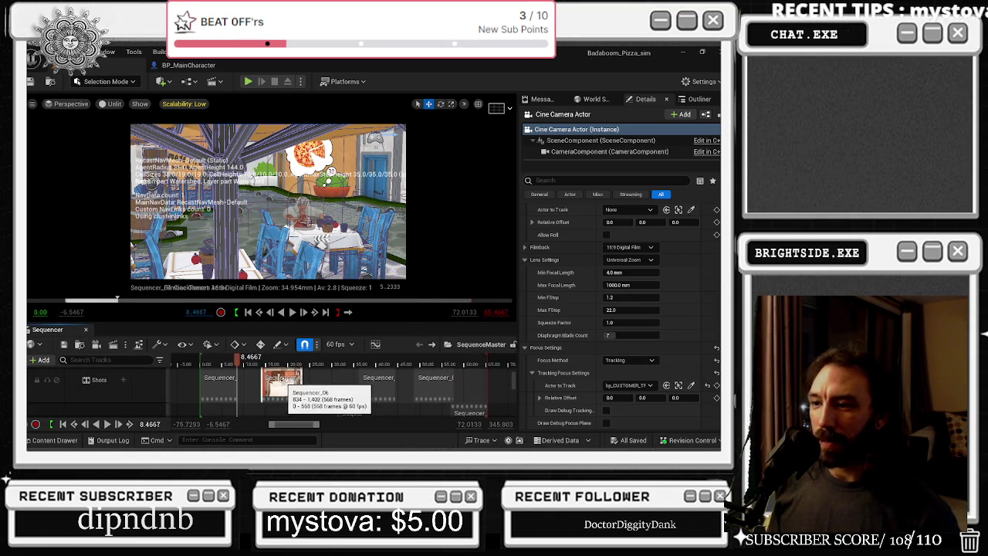
double_click(282, 380)
scroll(120, 405, "down", 2)
scroll(116, 407, "down", 2)
scroll(116, 409, "down", 2)
scroll(112, 416, "down", 1)
- Show the Outliner and expand Sequencer_06's Cine Camera Actor track to its Current Aperture keyframes
left_click(104, 410)
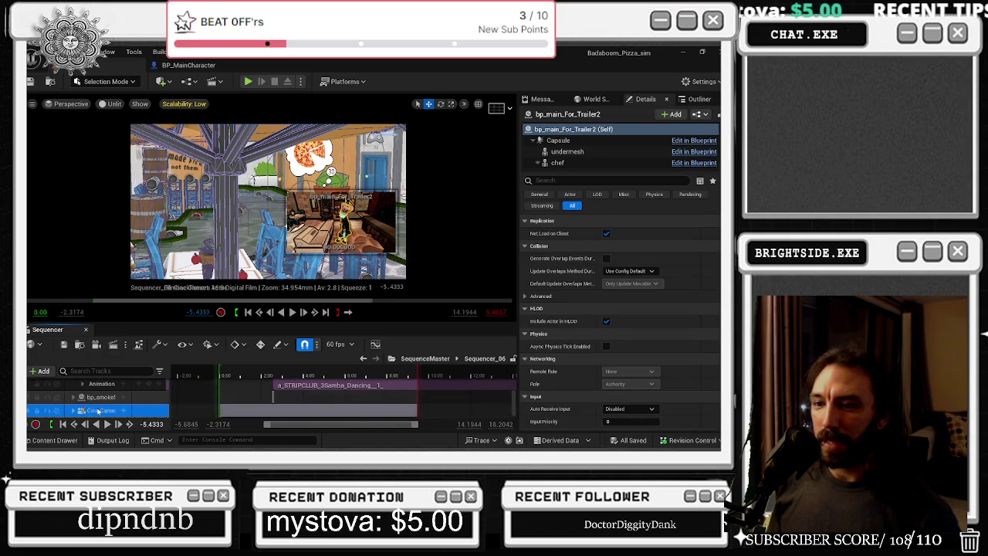
left_click(646, 100)
left_click(686, 102)
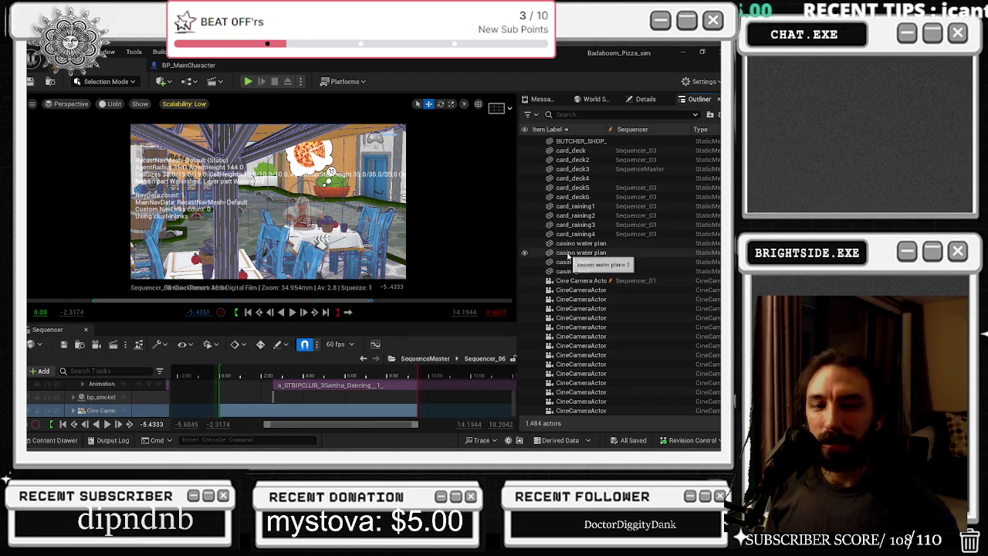
left_click(116, 411)
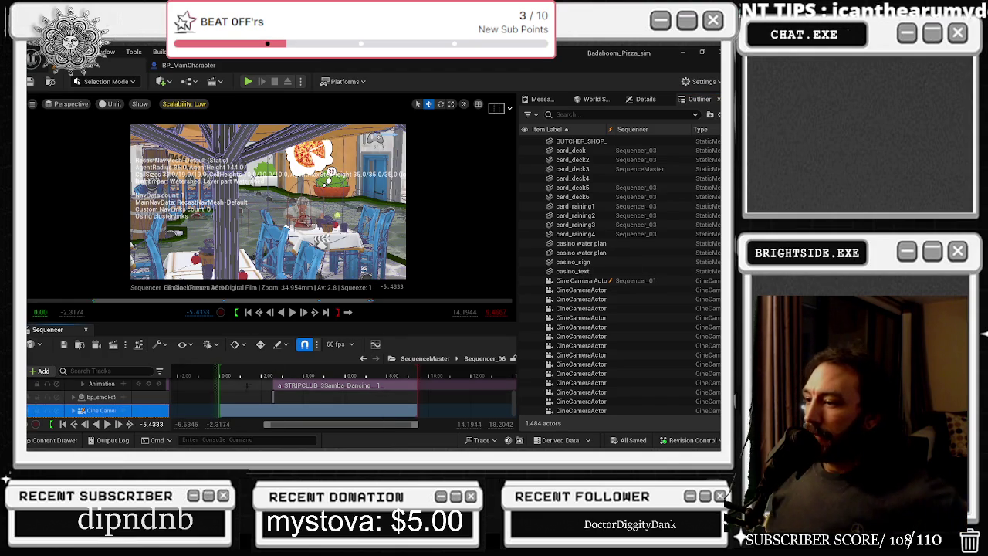
left_click(74, 411)
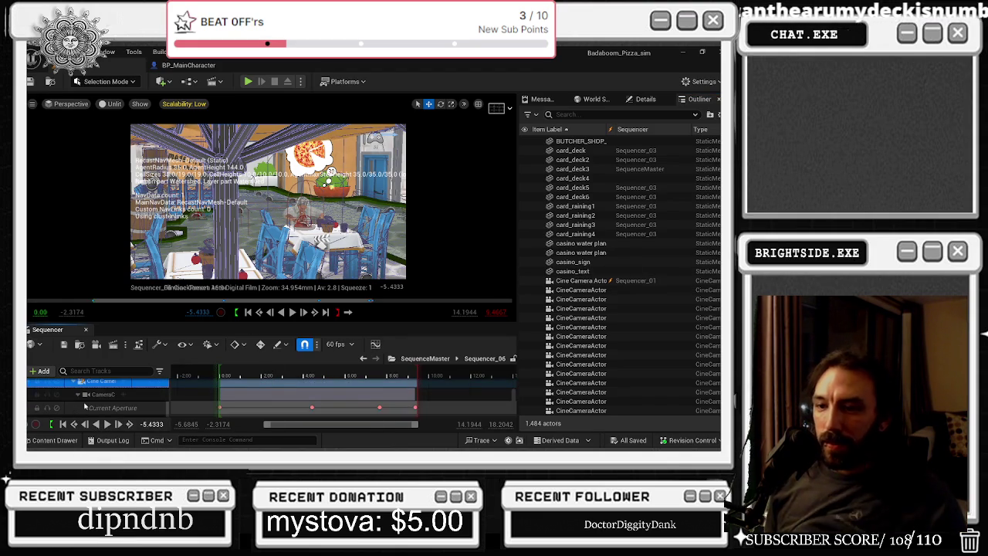
- Scrub the Sequencer_06 shot forward to about 6 seconds, then close the Sequencer
scroll(619, 278, "down", 3)
scroll(622, 293, "down", 3)
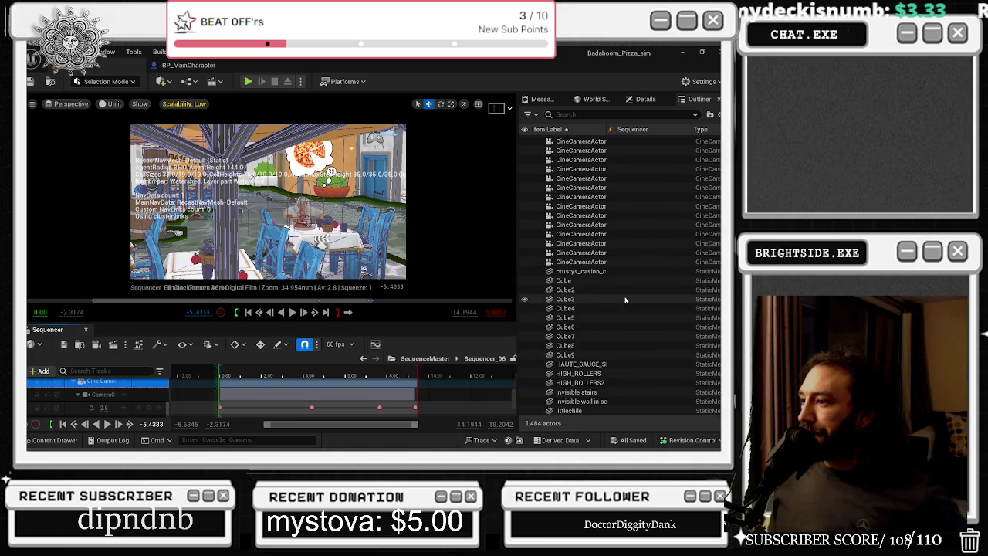
scroll(624, 301, "down", 3)
scroll(621, 320, "up", 5)
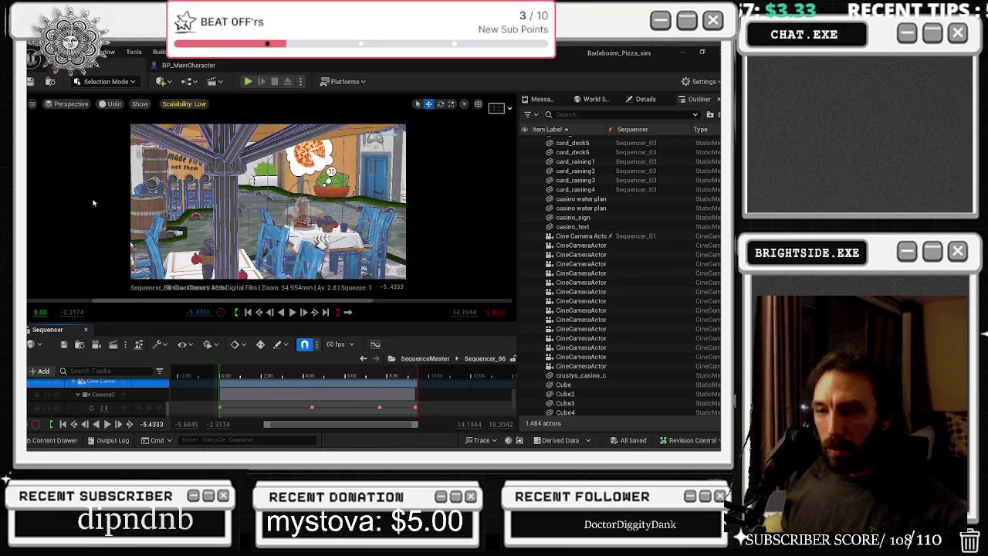
mouse_move(289, 372)
left_mouse_down()
mouse_move(351, 372)
mouse_move(258, 377)
mouse_move(312, 377)
left_mouse_up()
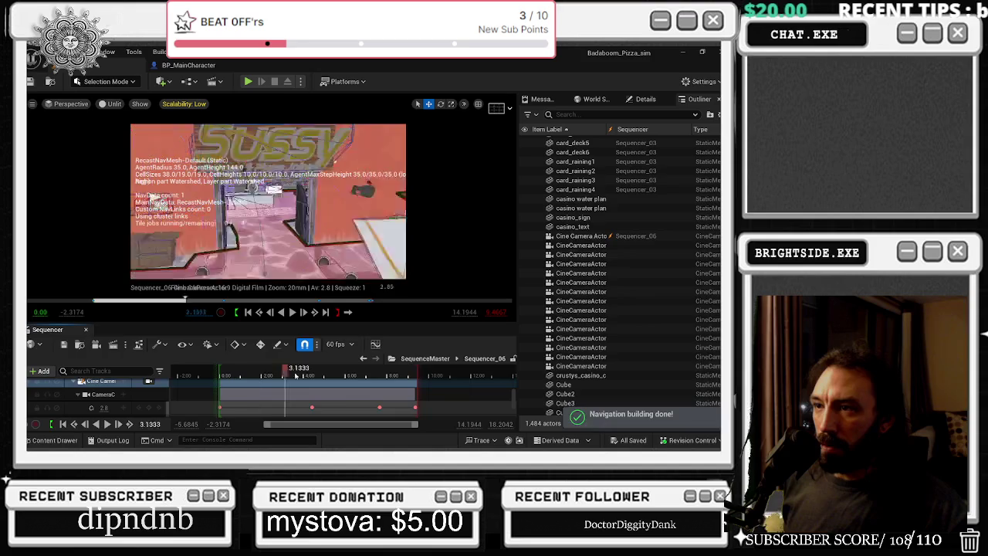
left_click(85, 329)
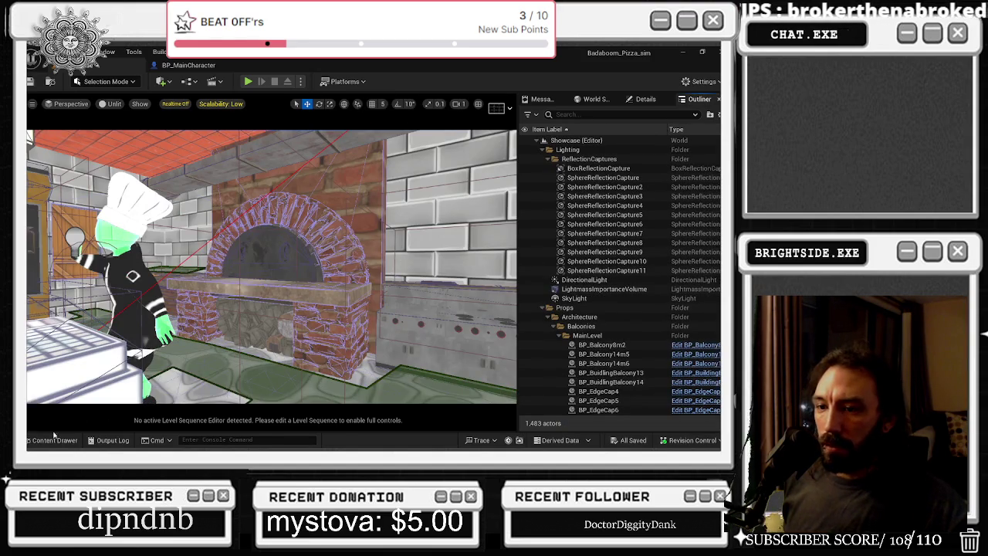
- Reopen SequenceMaster from the Content Drawer and preview its shots through the camera lock to 34.65 seconds
left_click(54, 440)
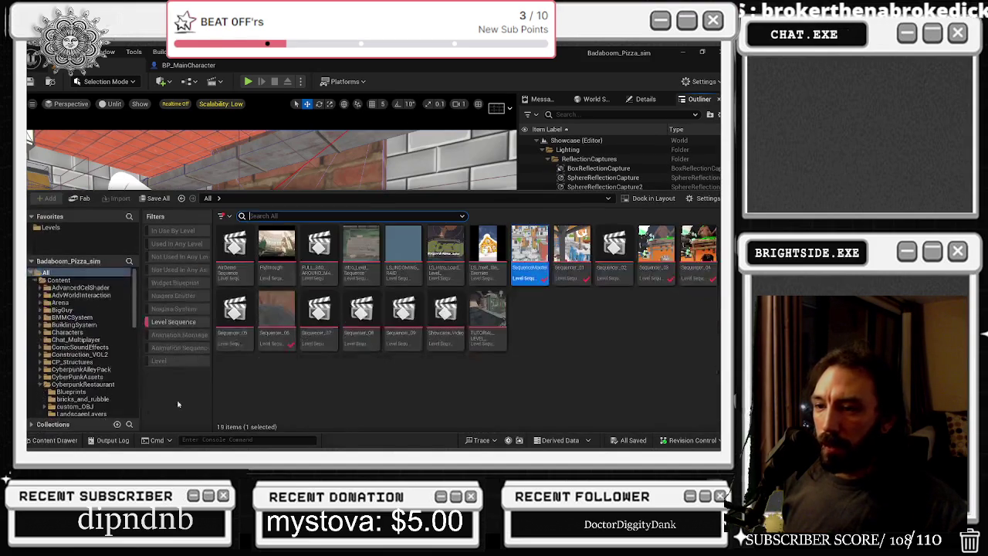
double_click(522, 244)
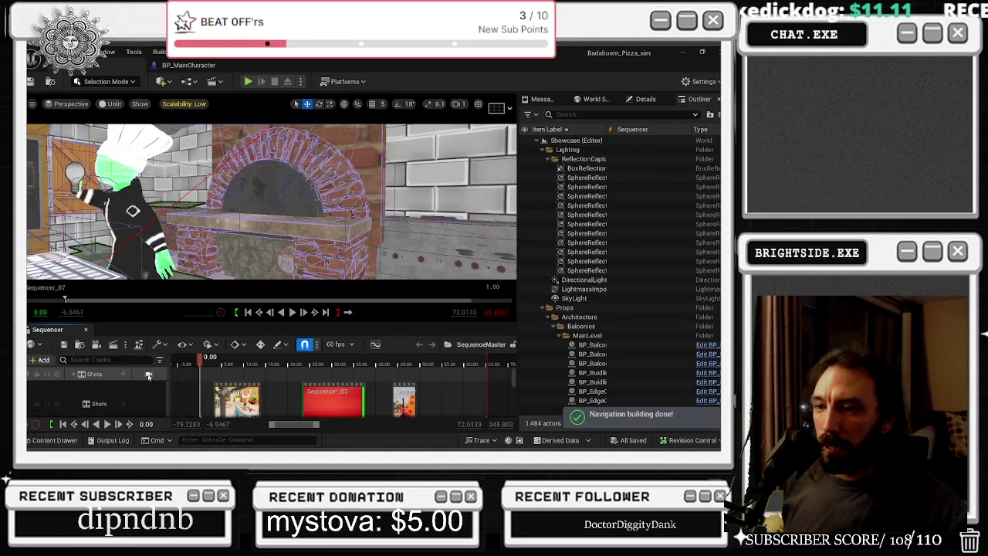
left_click(149, 375)
mouse_move(200, 362)
left_mouse_down()
mouse_move(271, 379)
mouse_move(303, 371)
left_mouse_up()
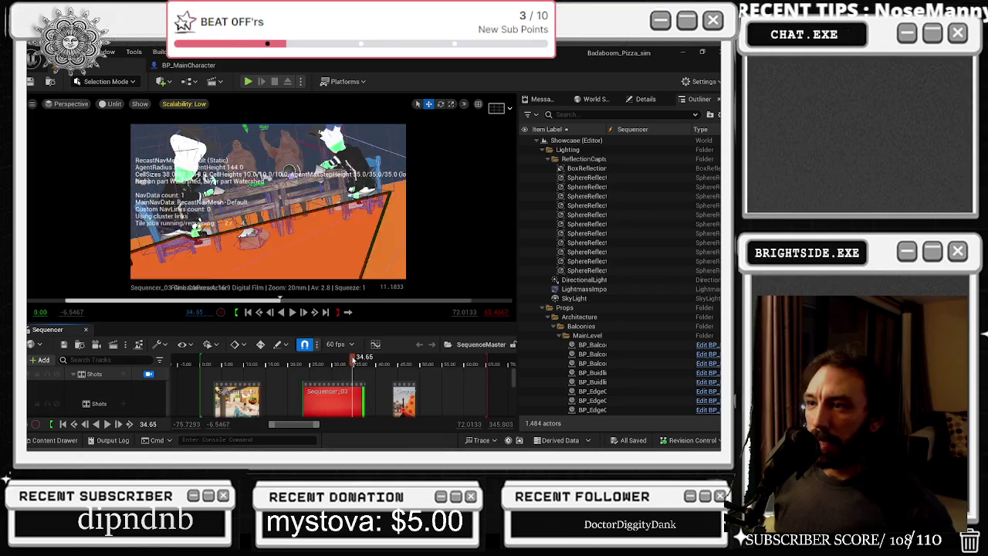
- At about 33 seconds, select a ceiling light and switch the viewport to lit shading
left_click_drag(351, 360, 345, 360)
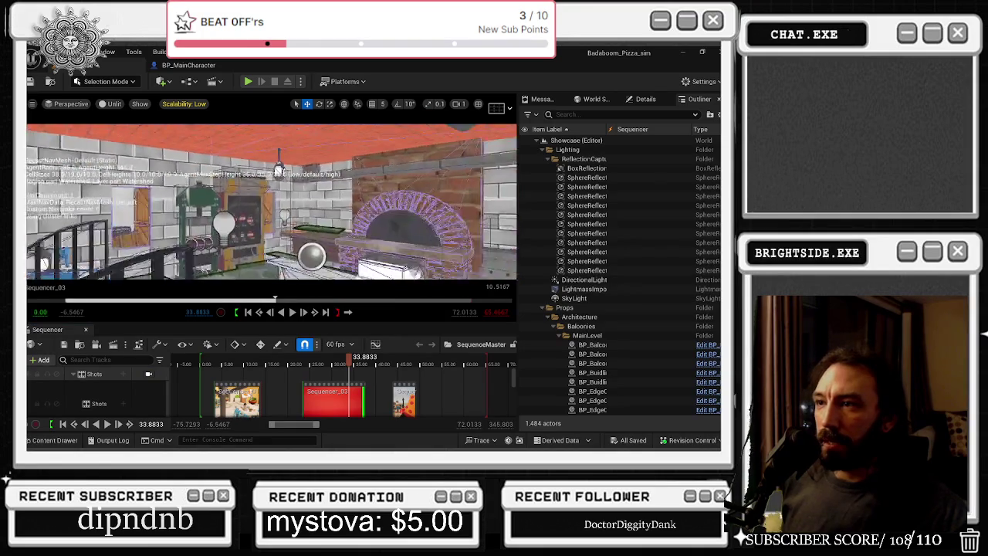
left_click(588, 280)
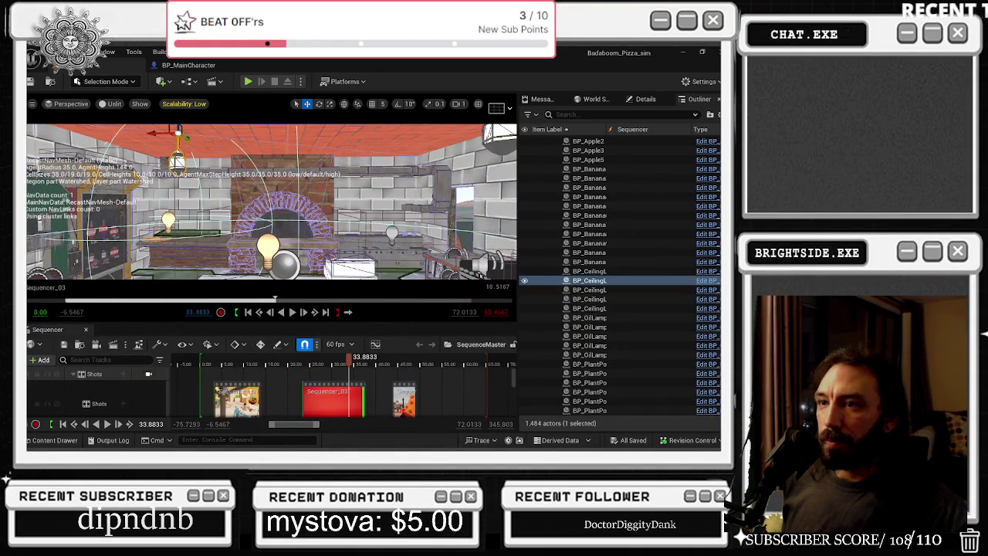
key("alt+4")
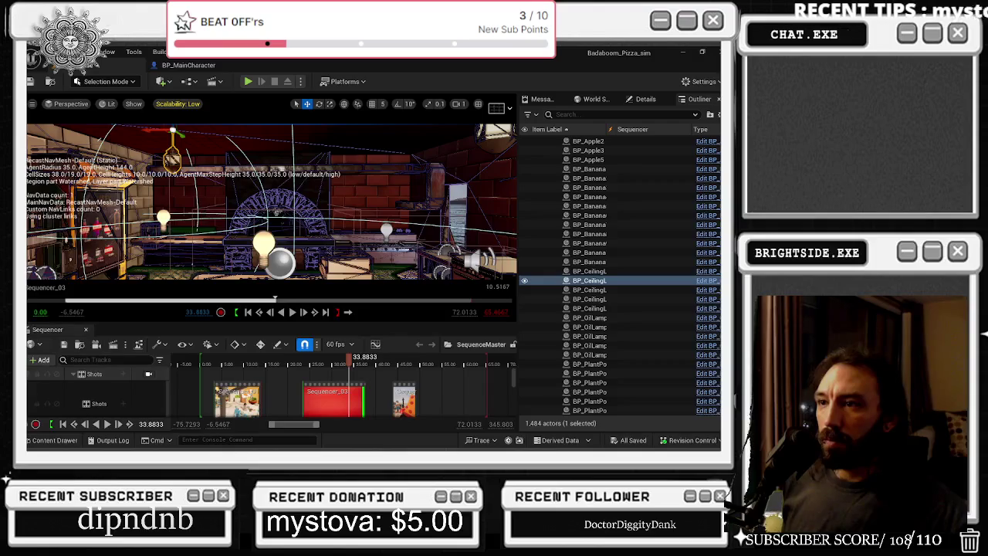
- Raise engine scalability from Low to Medium
left_click(183, 105)
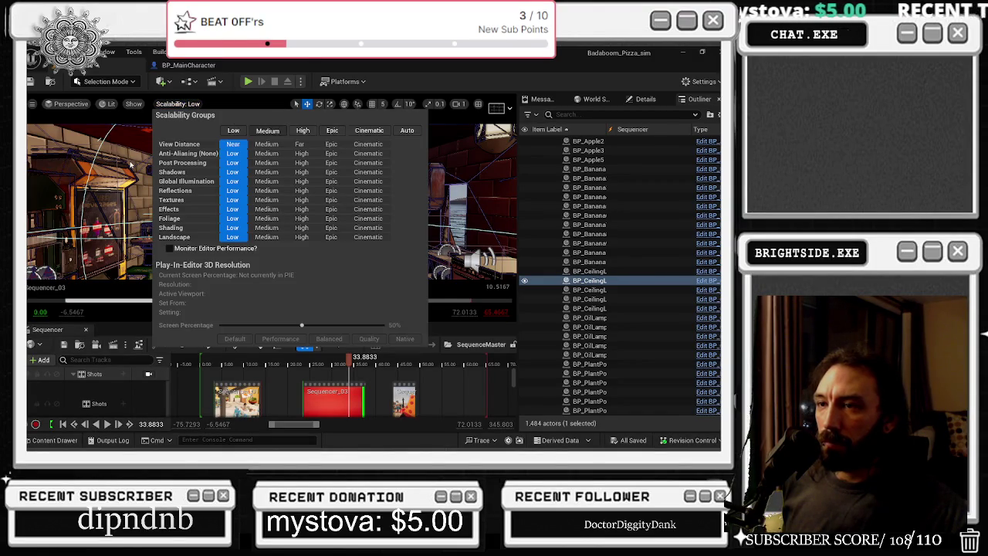
left_click(267, 130)
key("Escape")
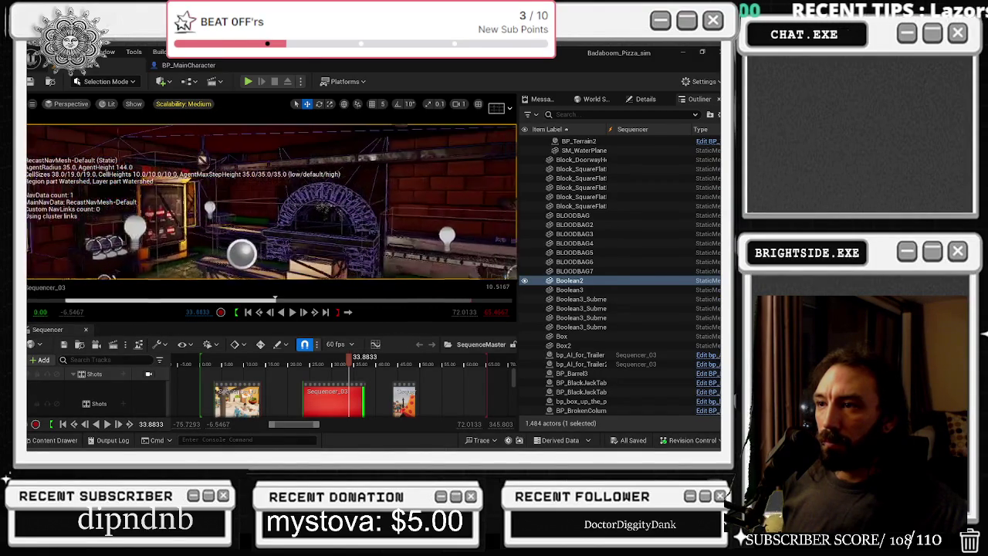
- Select a ceiling lamp near the opening shot and bring up the + Add track menu
left_click(207, 364)
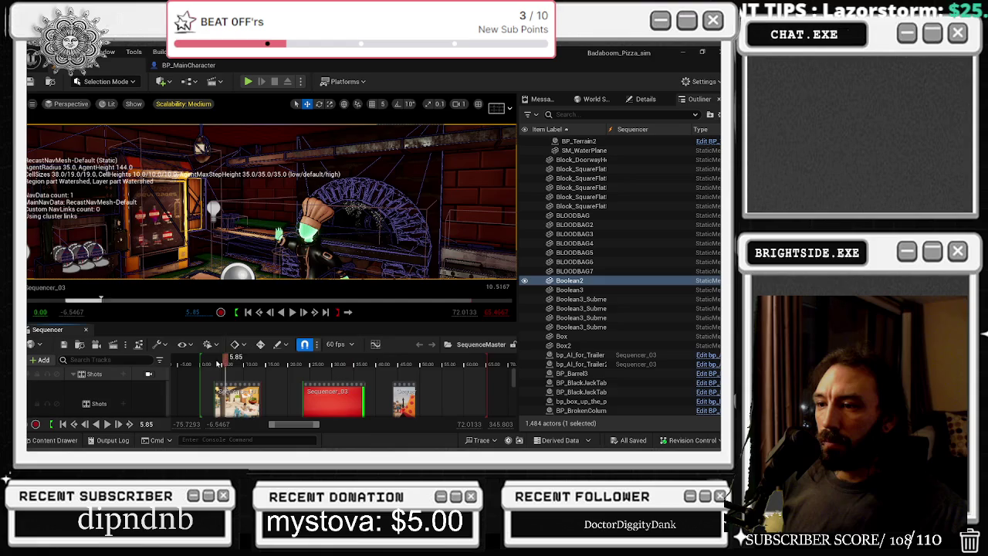
left_click_drag(207, 364, 222, 364)
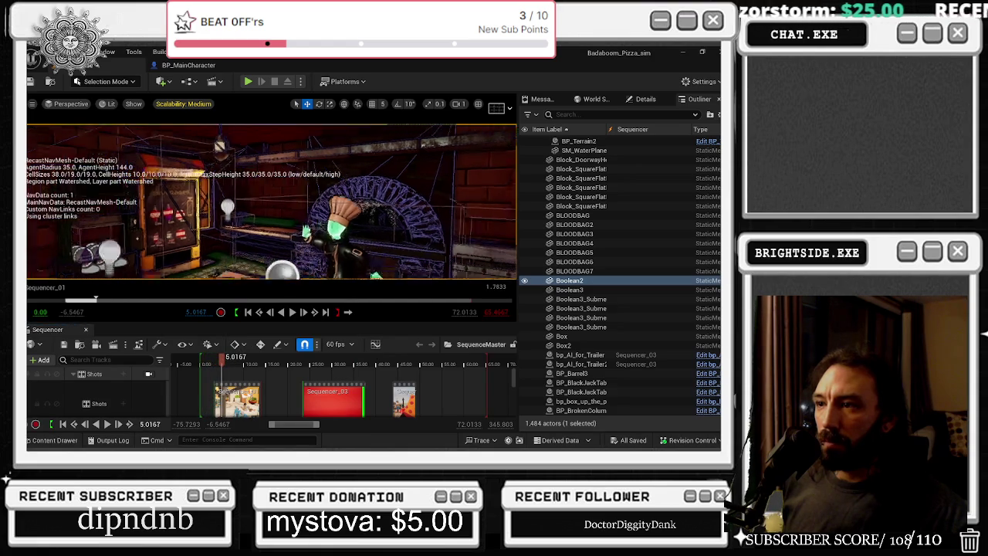
left_click(172, 154)
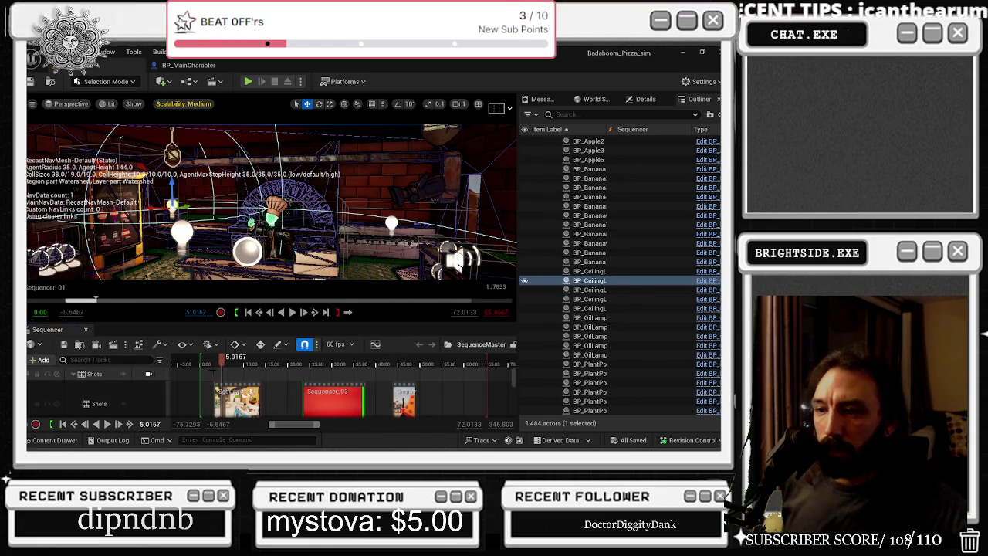
left_click(198, 363)
left_click_drag(198, 363, 203, 362)
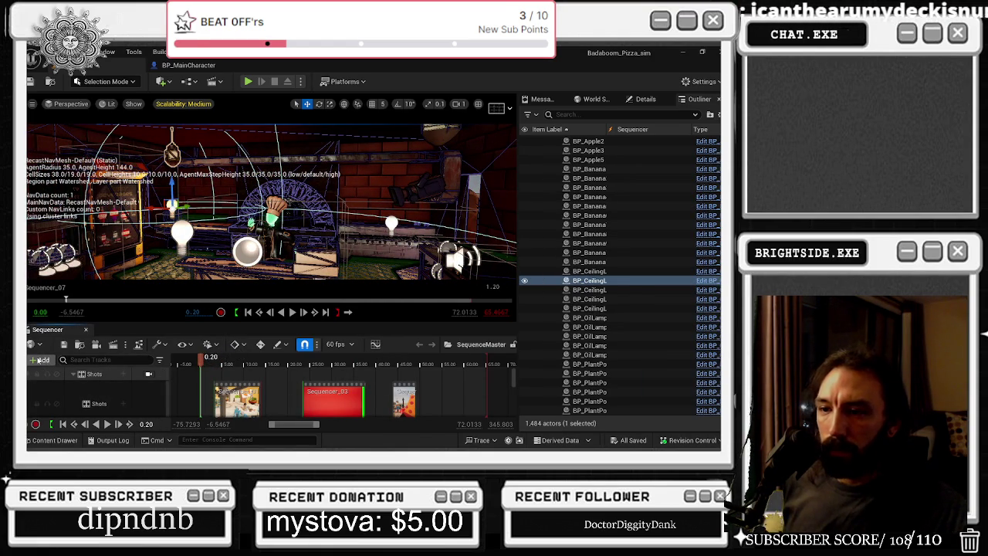
left_click(38, 359)
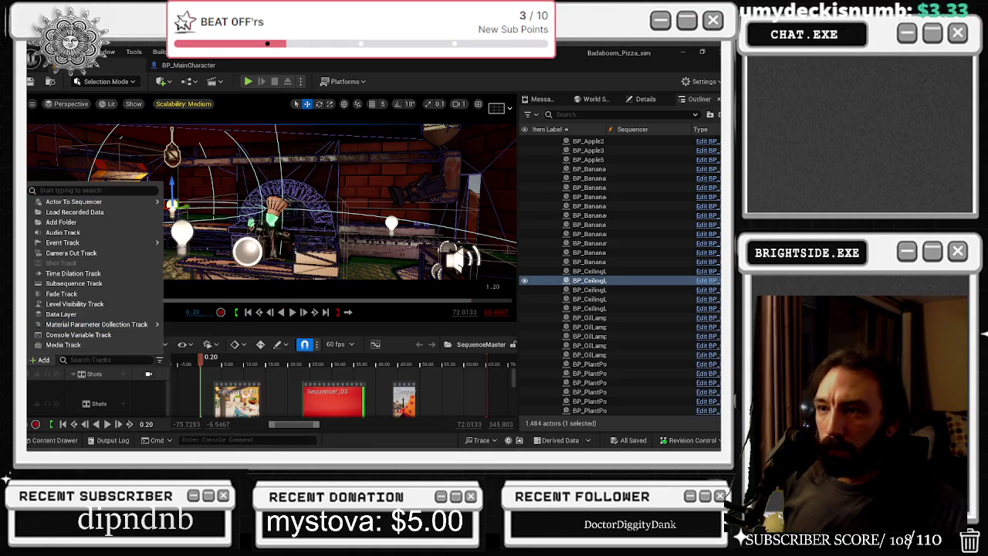
- Add BP_CeilingLight2 to the sequence with a PointLight component track
left_click(231, 137)
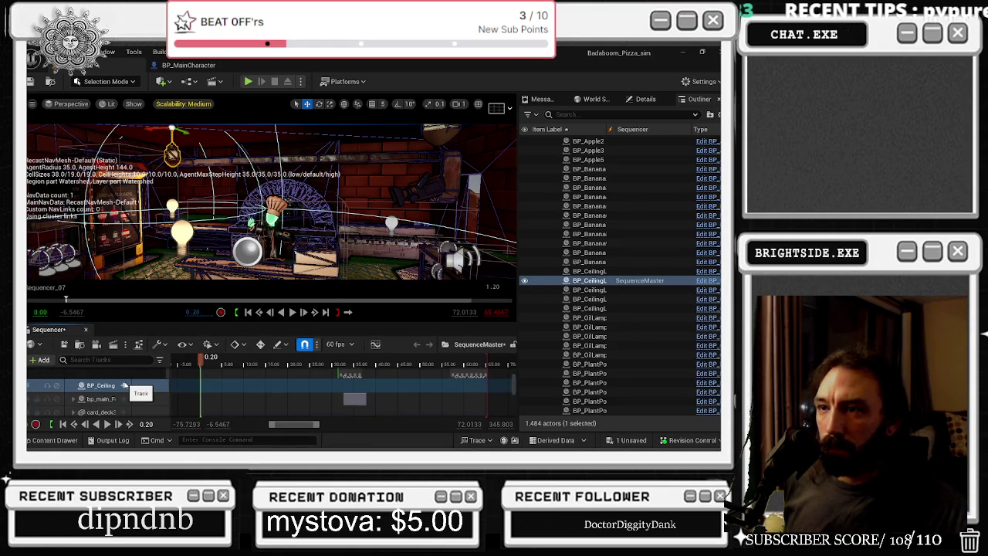
left_click(124, 385)
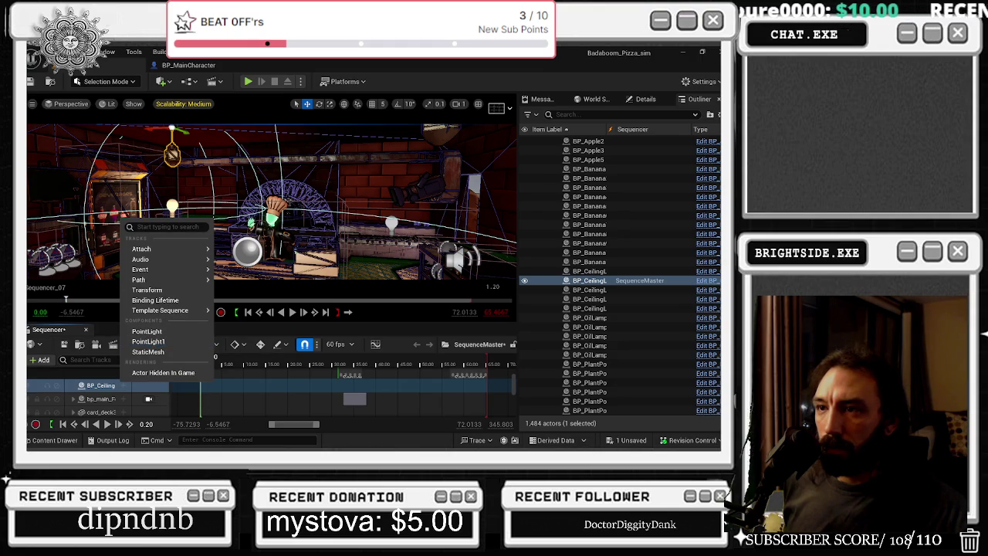
left_click(149, 341)
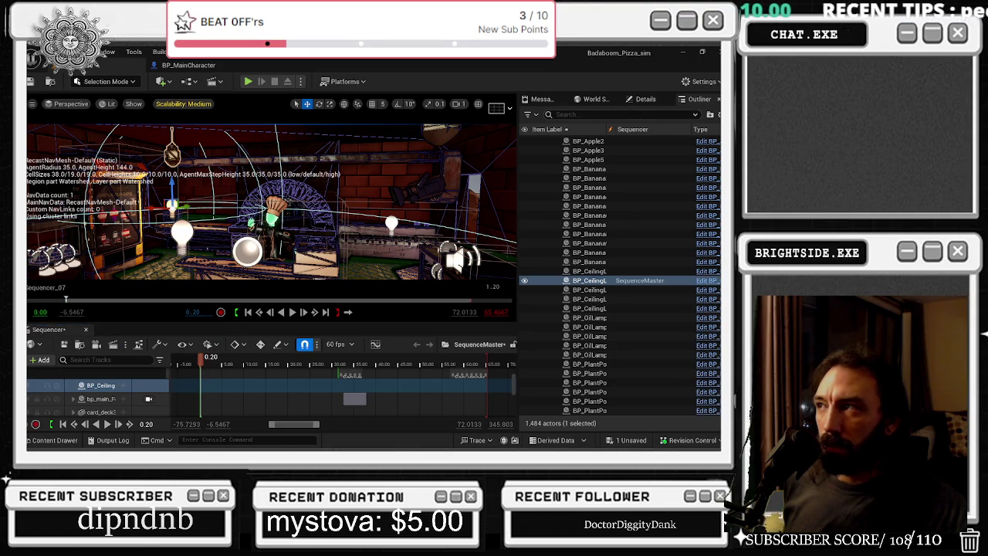
left_click(645, 99)
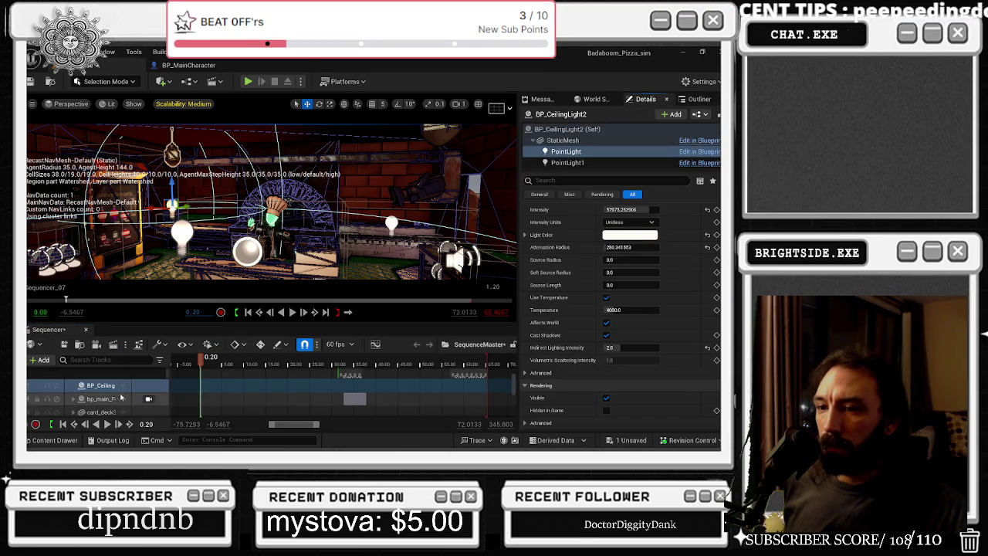
left_click(123, 385)
left_click(164, 330)
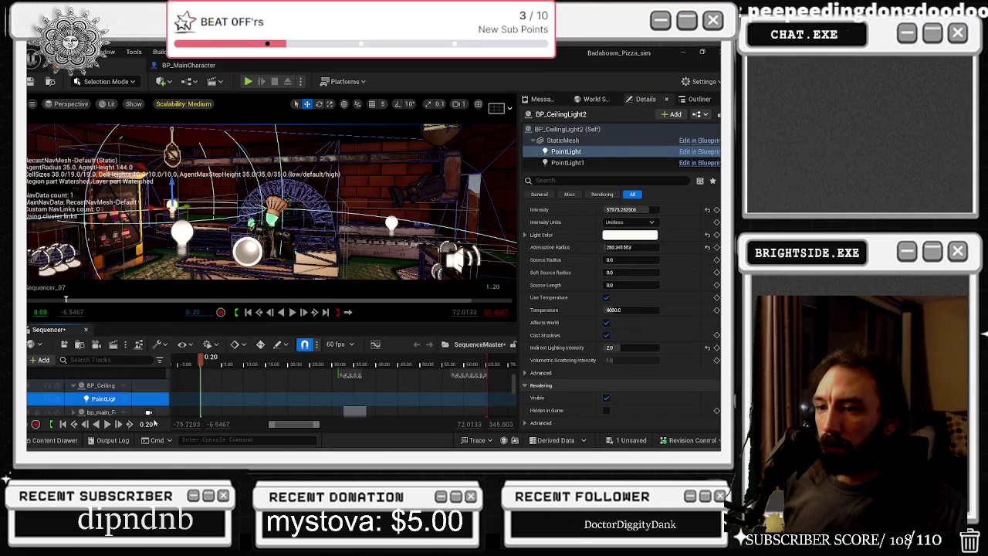
- Give the PointLight track a Transform track and expand its Location and Rotation
left_click(149, 398)
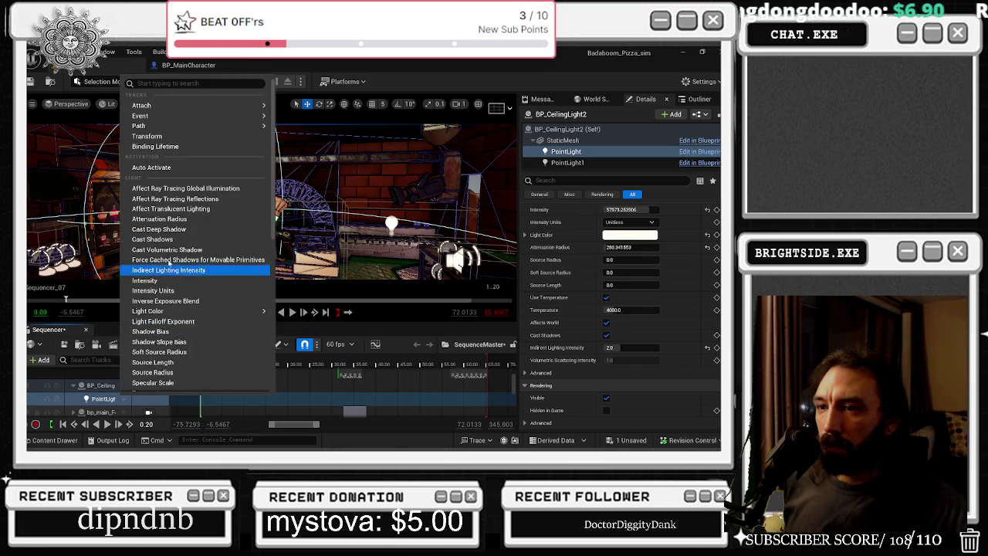
left_click(158, 138)
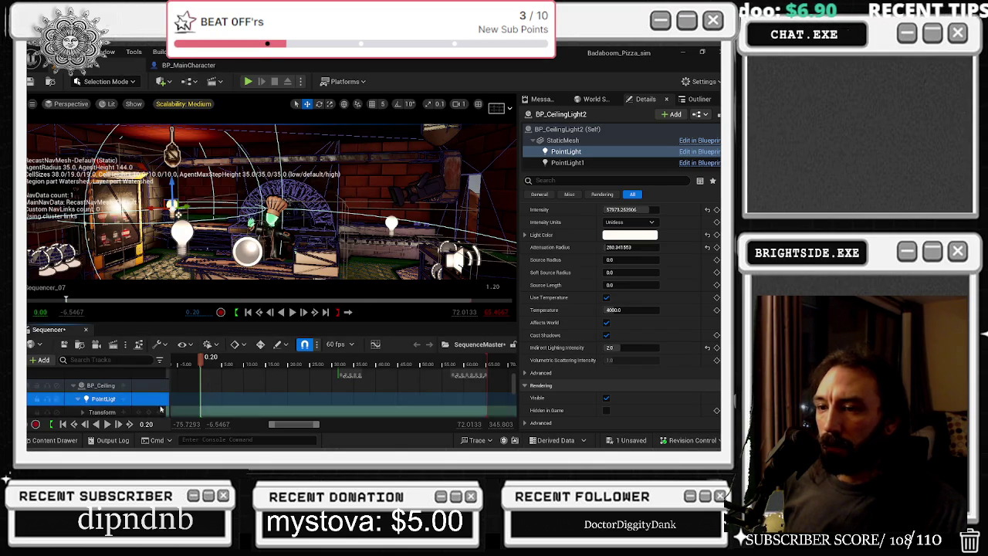
scroll(114, 397, "down", 1)
left_click(82, 398)
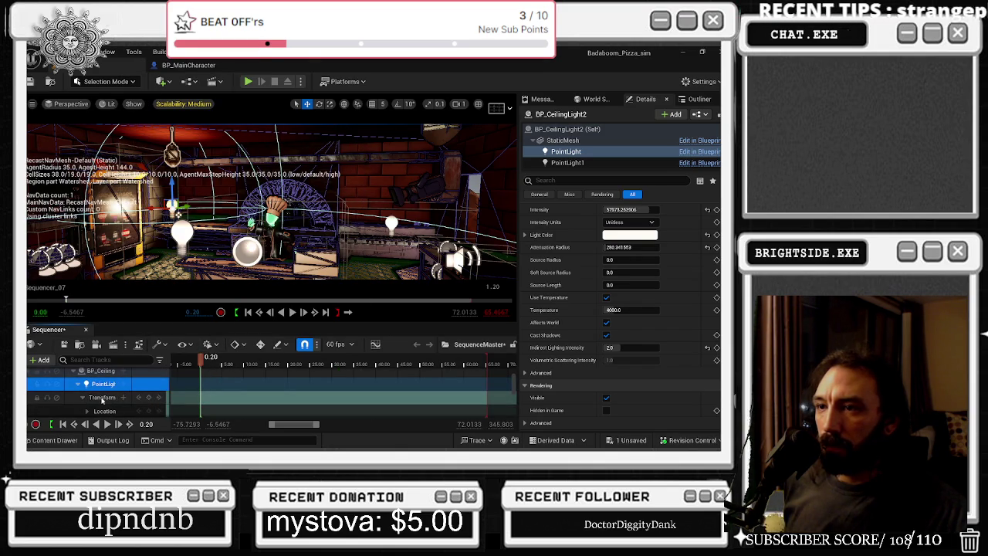
- Expand the point light's Location channels and key its location at the sequence start
scroll(101, 401, "down", 1)
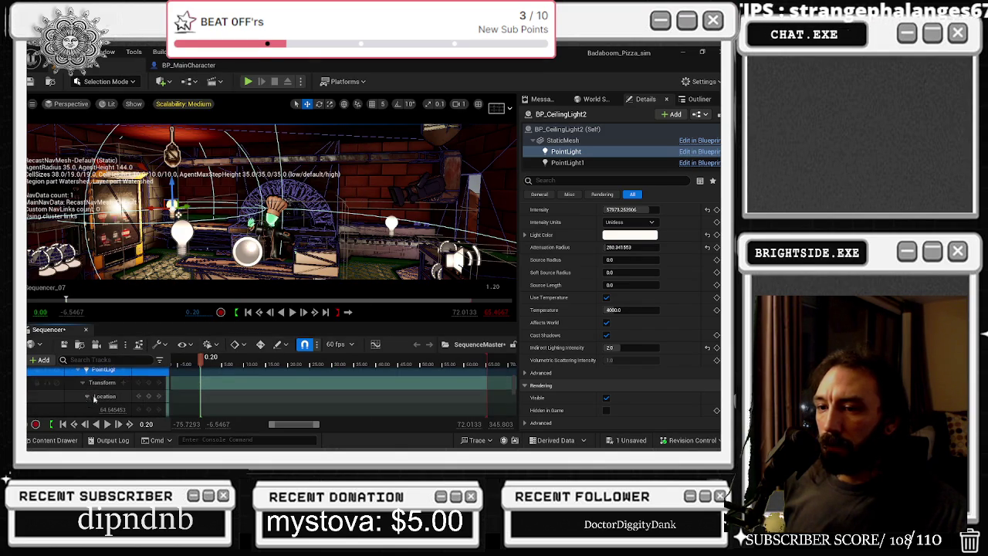
left_click(88, 396)
scroll(100, 397, "down", 1)
mouse_move(107, 394)
left_mouse_down()
mouse_move(77, 394)
mouse_move(123, 394)
mouse_move(124, 408)
mouse_move(105, 413)
left_mouse_up()
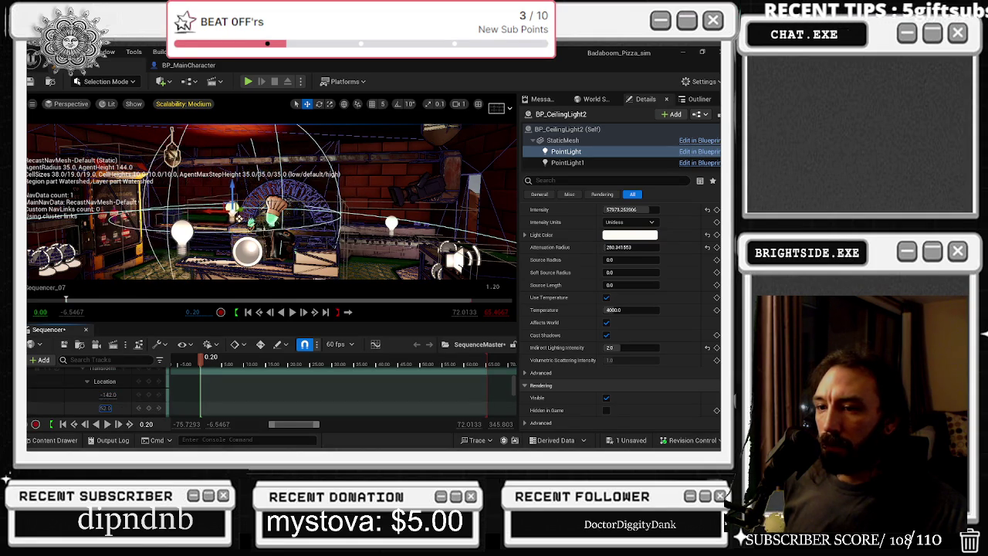
key("ctrl+z")
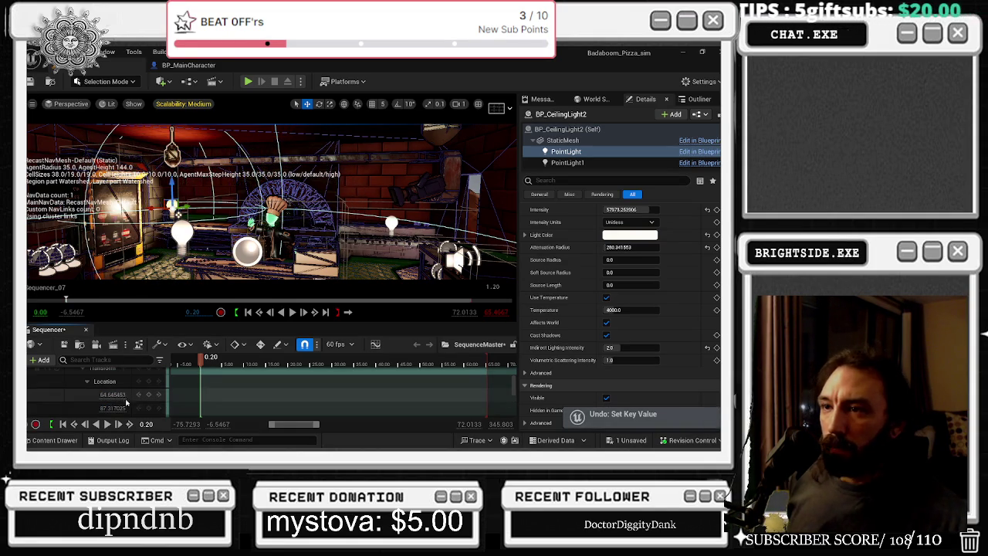
left_click(149, 382)
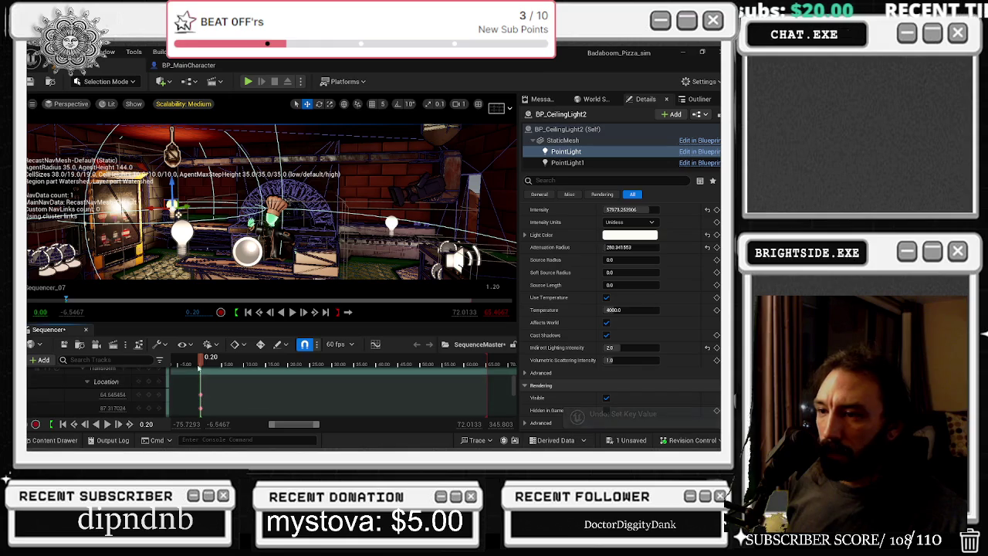
- Try shifting the light's middle Location value to about -91, then preview playback from near the start
left_click_drag(207, 366, 210, 366)
mouse_move(108, 395)
left_mouse_down()
mouse_move(77, 395)
mouse_move(77, 408)
left_mouse_up()
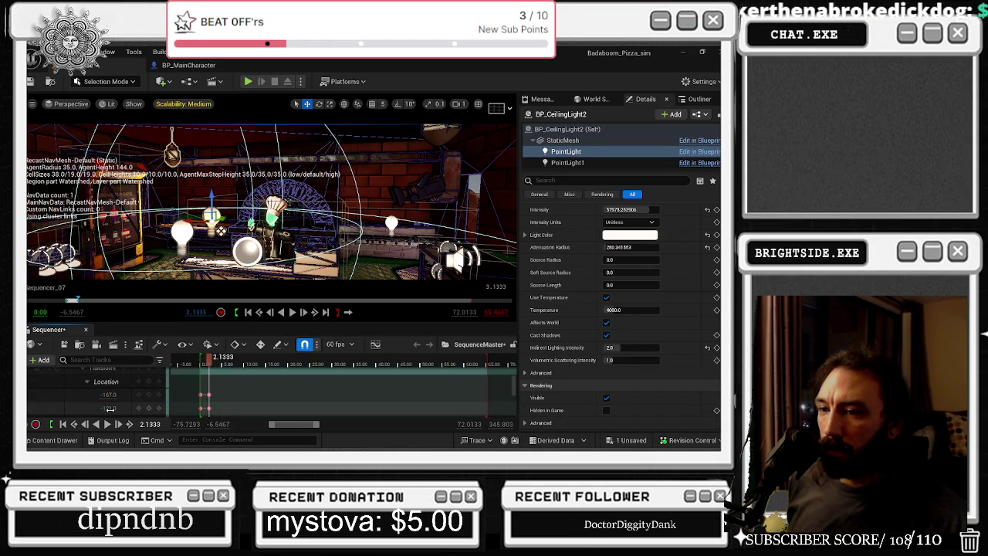
left_click_drag(108, 407, 132, 407)
scroll(140, 398, "down", 2)
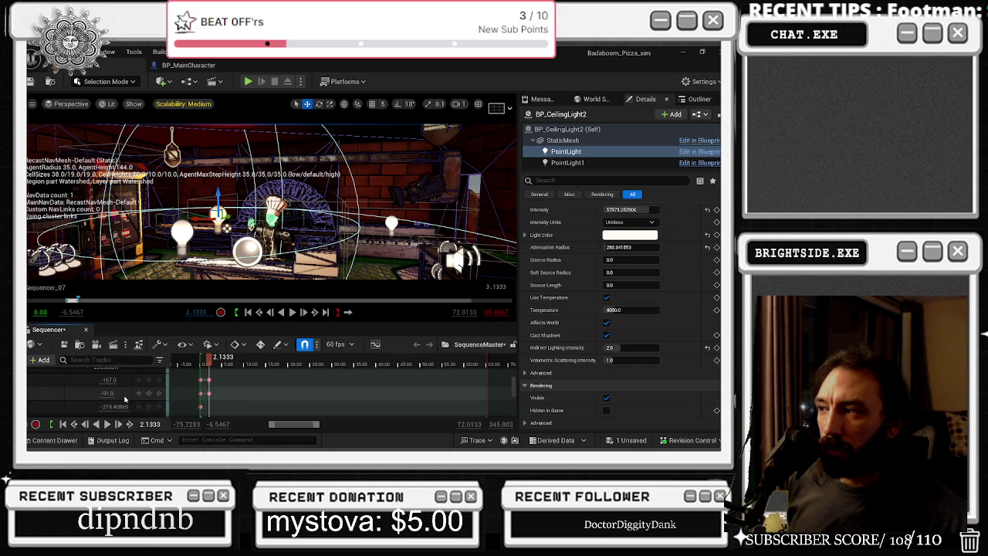
left_click(201, 365)
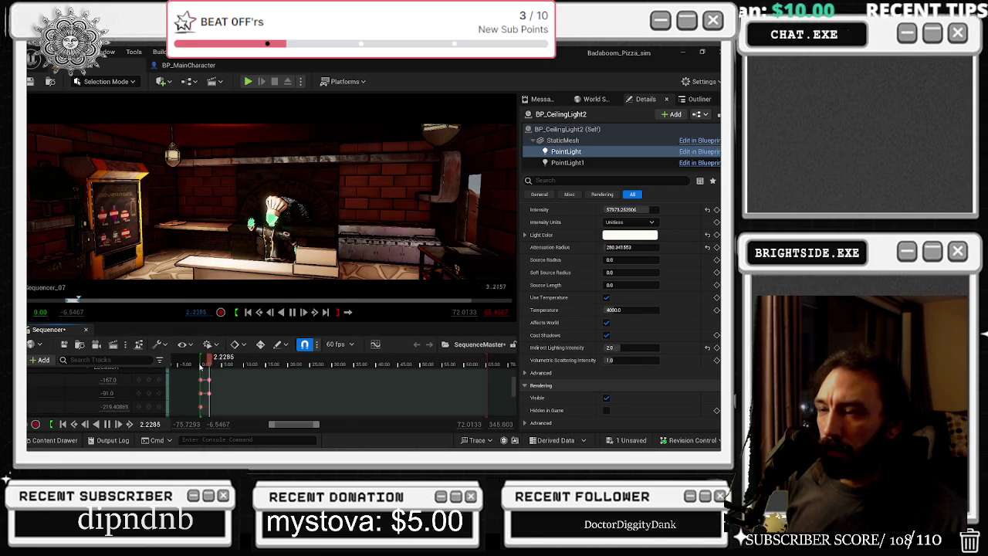
key("space")
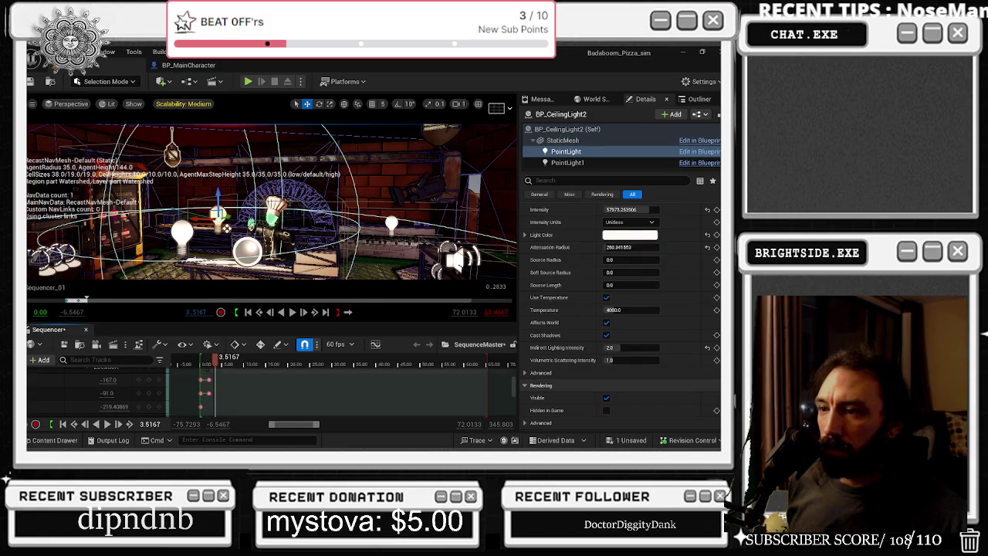
key("space")
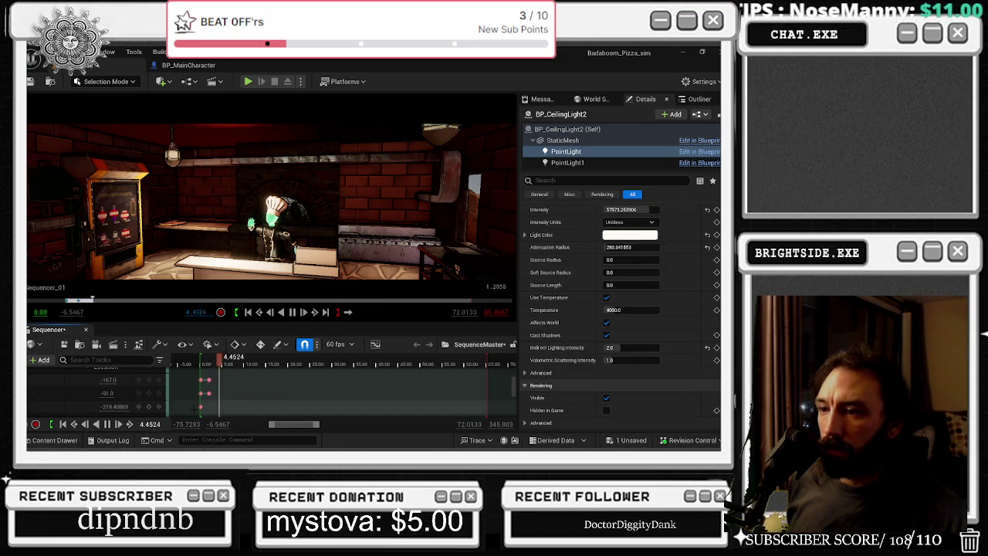
key("space")
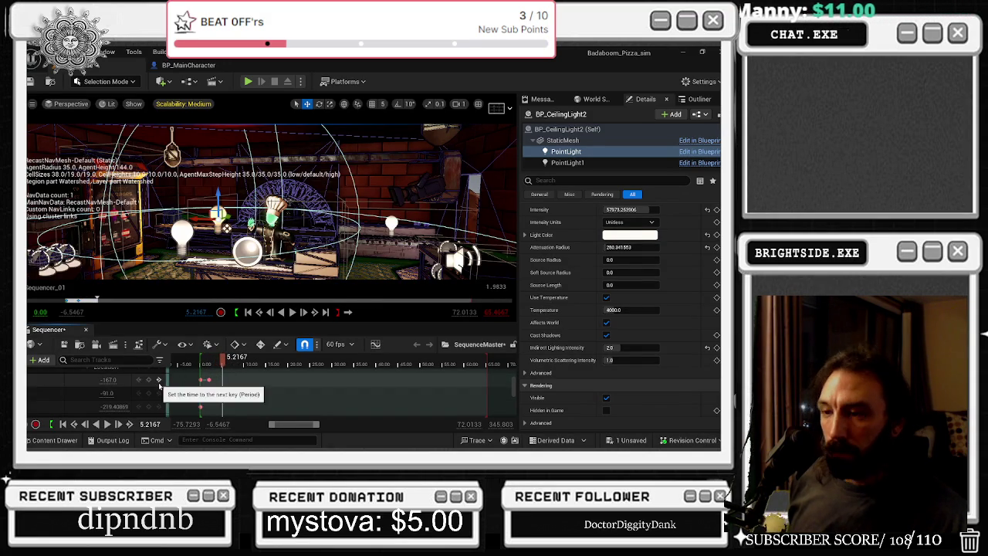
key("space")
- Key a new middle Location value at about 21 seconds, move that key to ~17 seconds, and play
left_click_drag(239, 365, 295, 368)
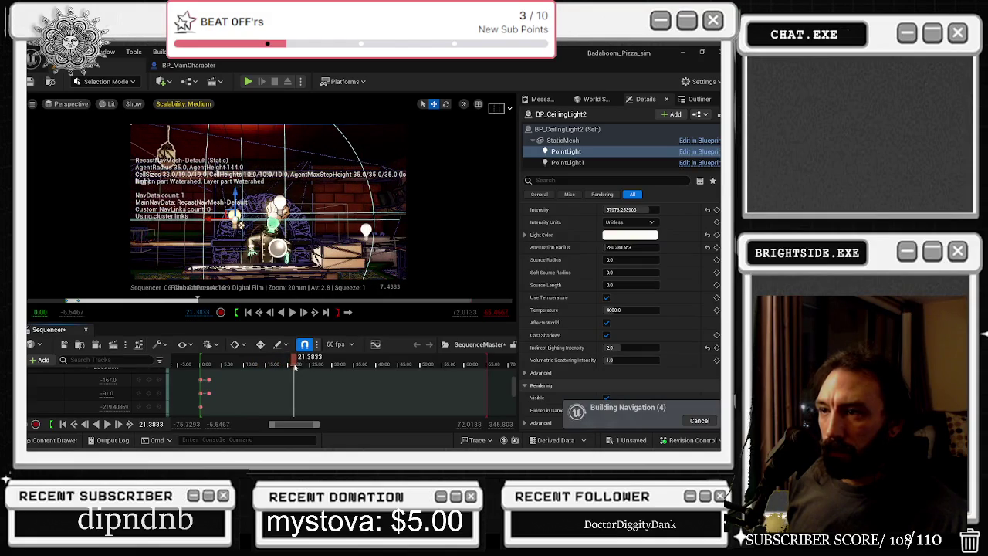
key("Return")
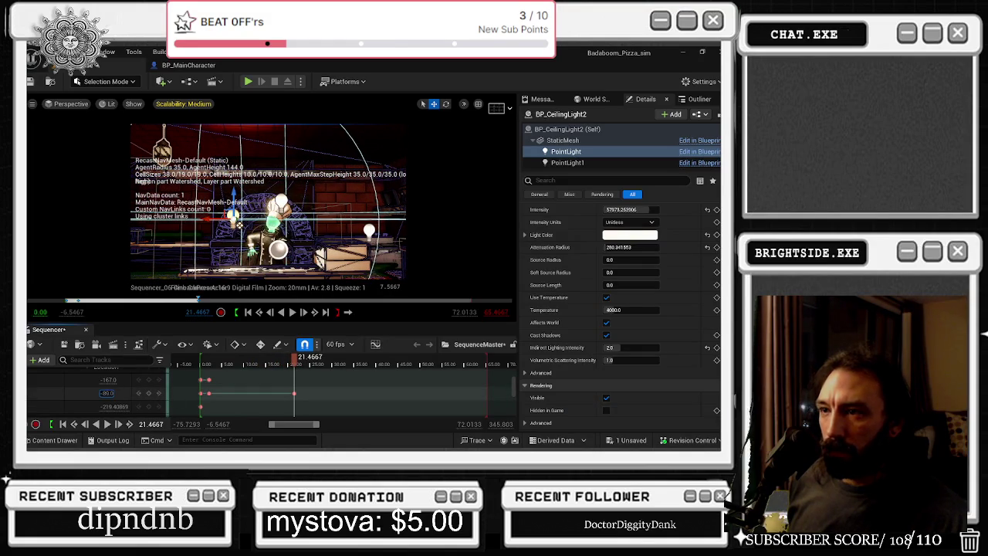
left_click_drag(106, 392, 110, 393)
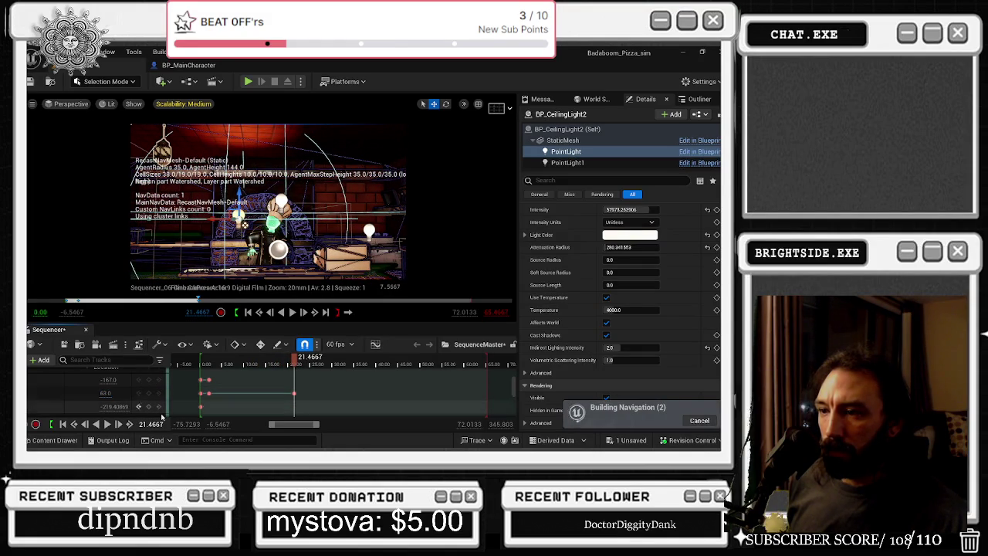
mouse_move(293, 393)
left_mouse_down()
mouse_move(277, 393)
mouse_move(270, 369)
left_mouse_up()
key("space")
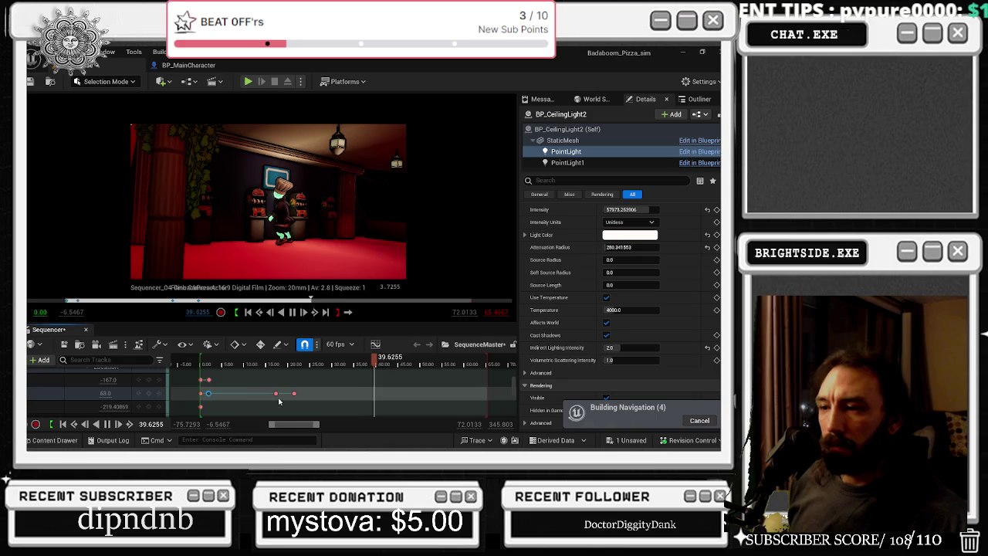
left_click(218, 362)
left_click_drag(219, 362, 266, 366)
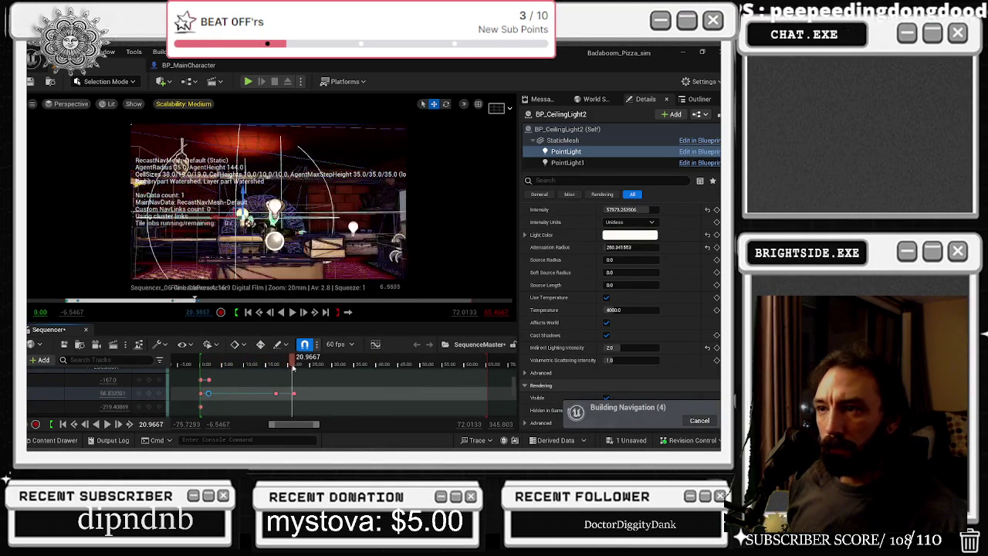
left_click_drag(293, 357, 283, 362)
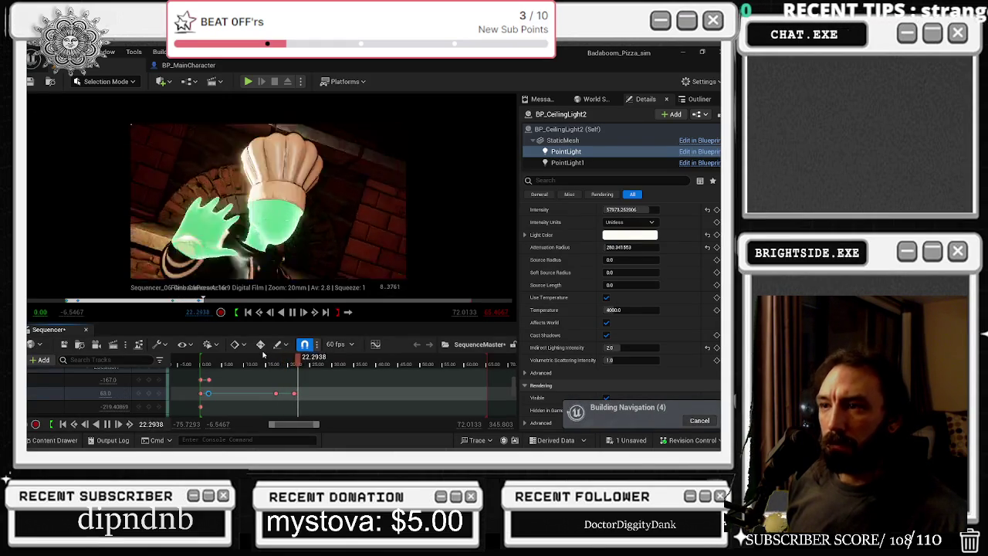
left_click_drag(309, 360, 357, 363)
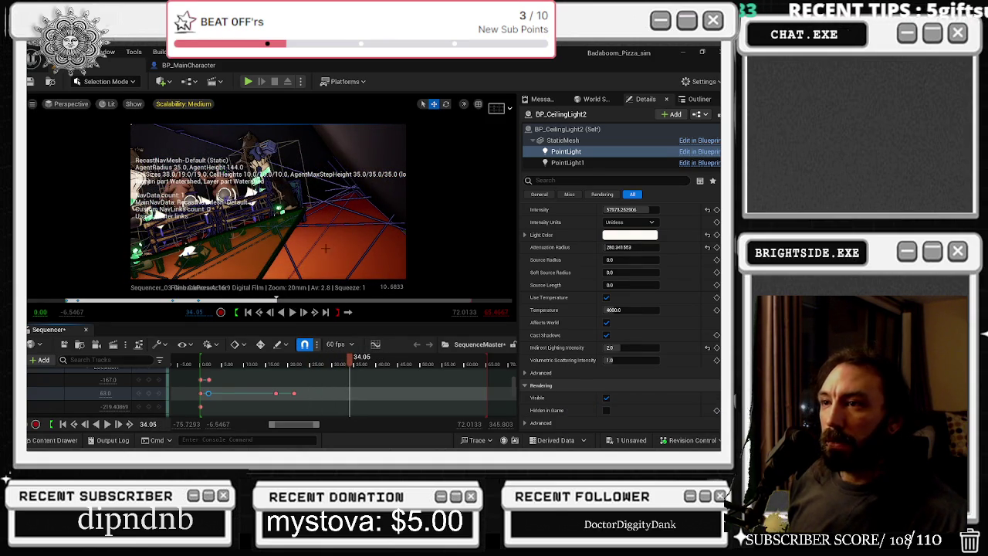
left_click(151, 382)
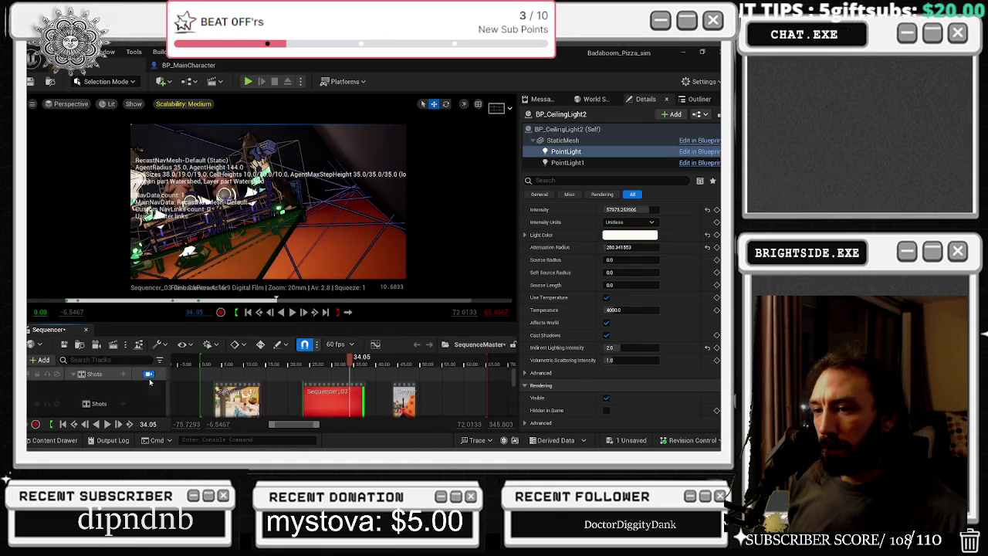
- Select the ceiling light above the characters, nudge it right, and duplicate its point light
left_click(150, 382)
left_click_drag(395, 202, 200, 203)
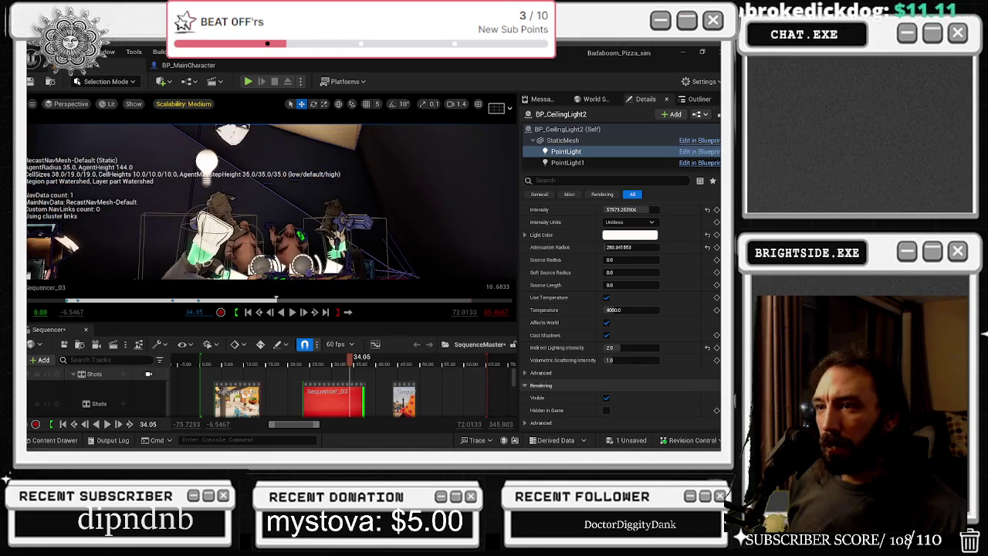
left_click(206, 173)
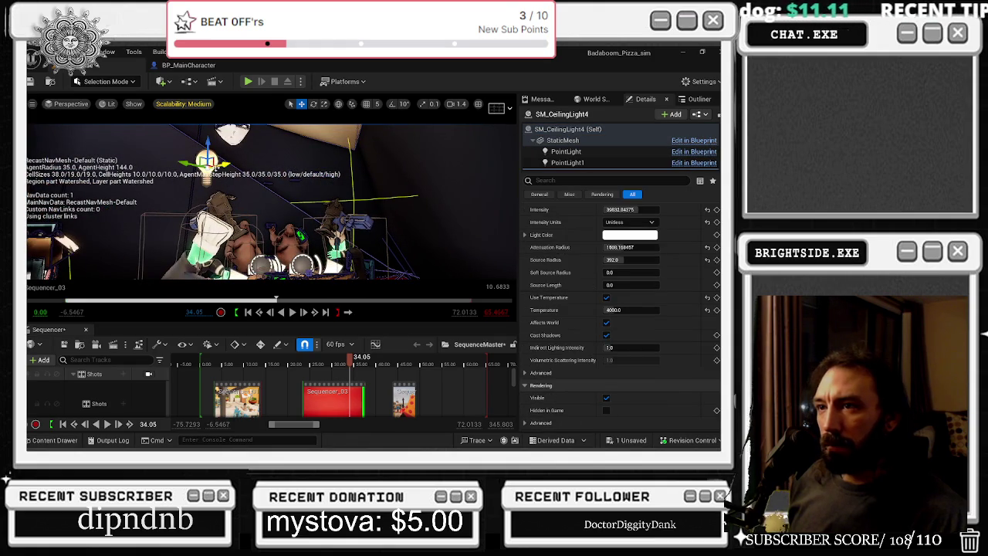
left_click_drag(217, 161, 258, 167)
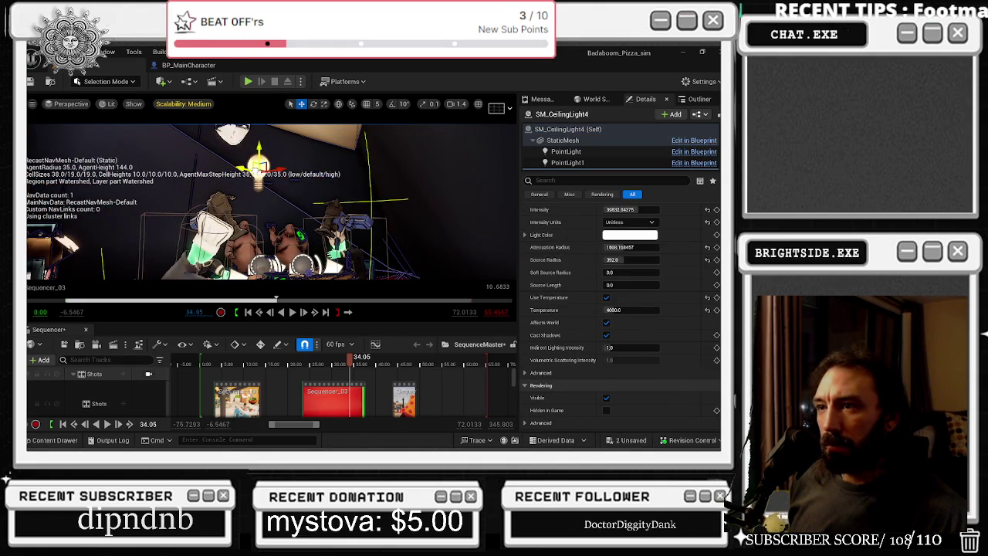
key("alt+Tab")
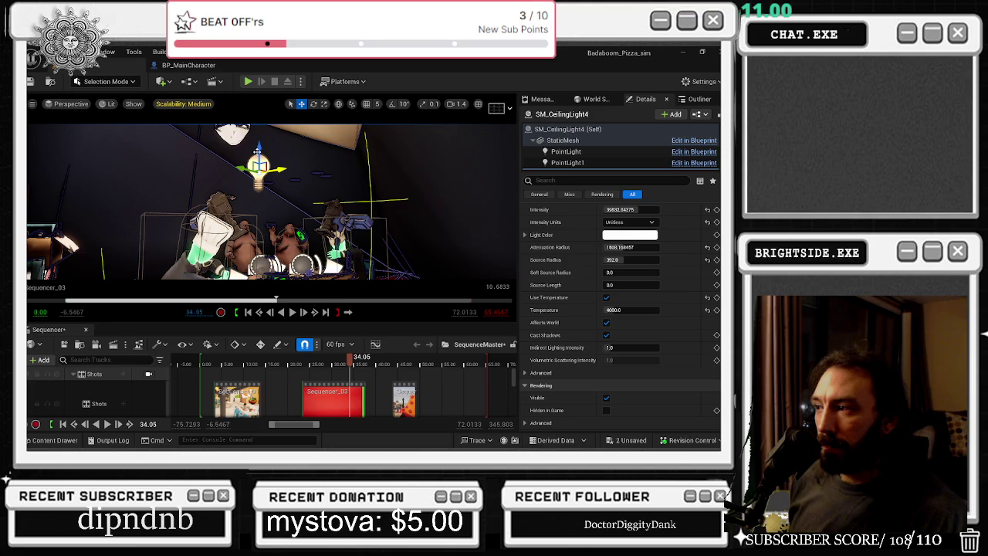
key("p")
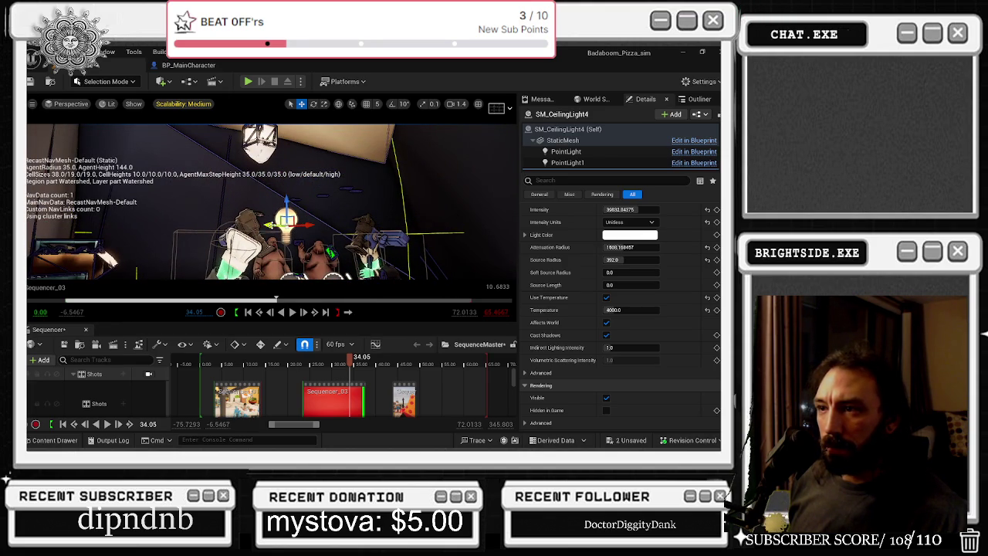
scroll(557, 268, "up", 3)
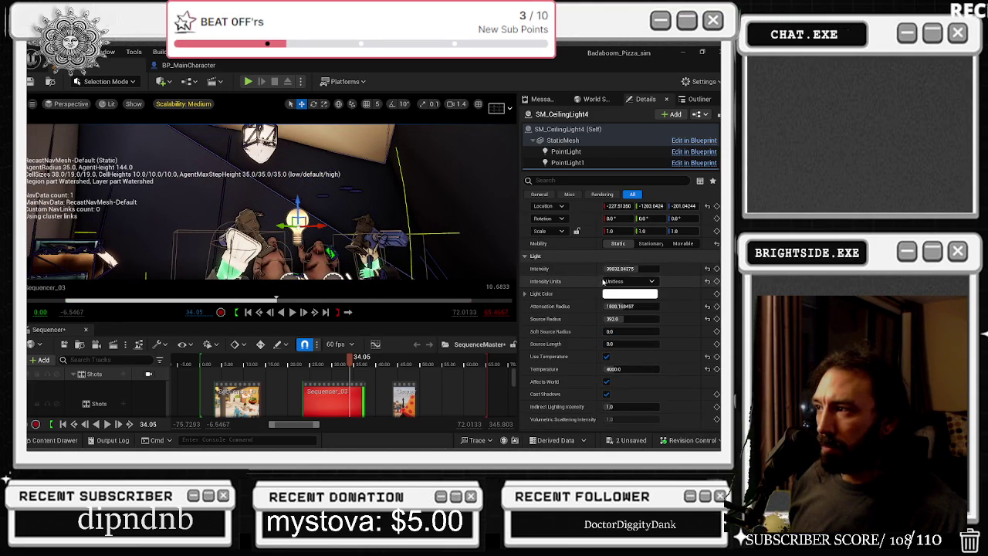
scroll(602, 282, "up", 1)
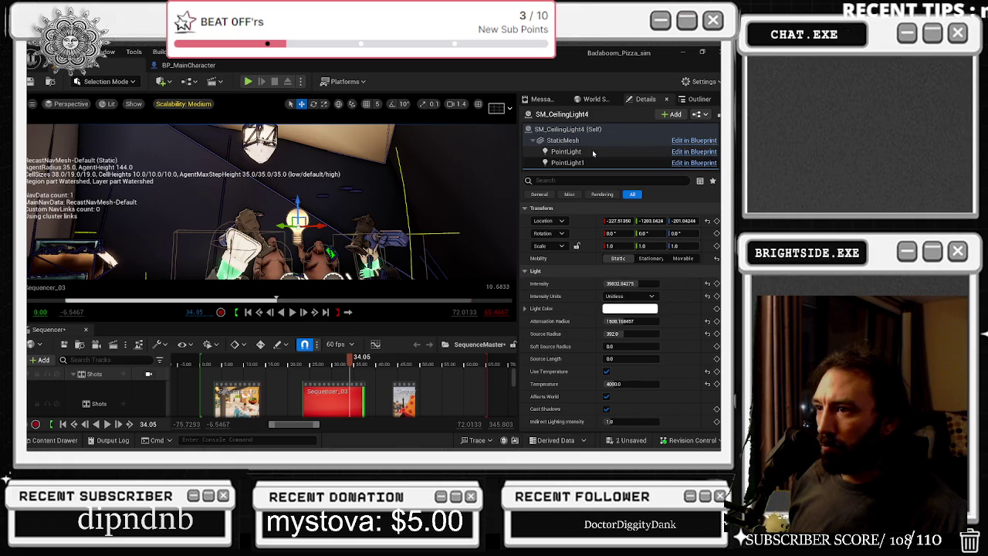
key("ctrl+d")
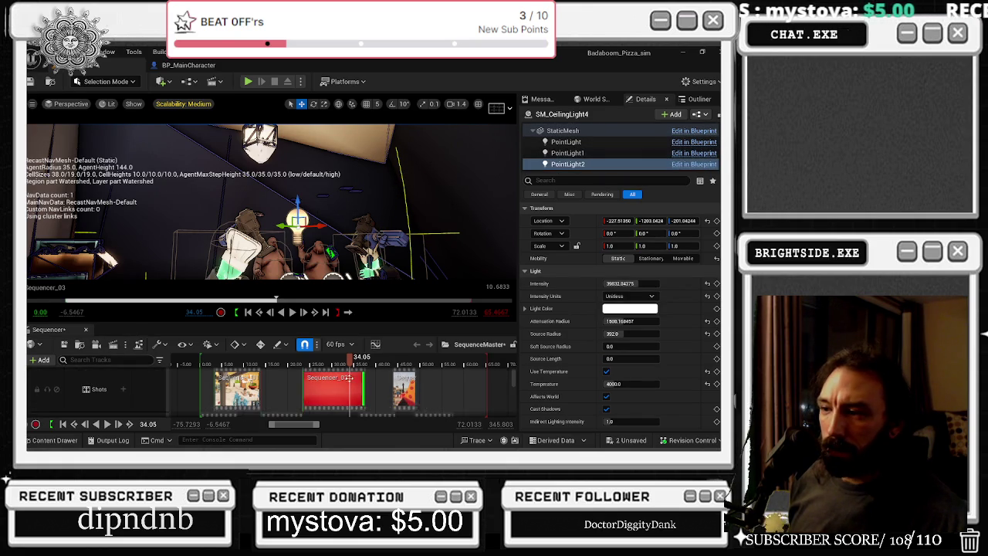
- Open Sequencer_03 and add the SM_CeilingLight4 actor to it
double_click(347, 398)
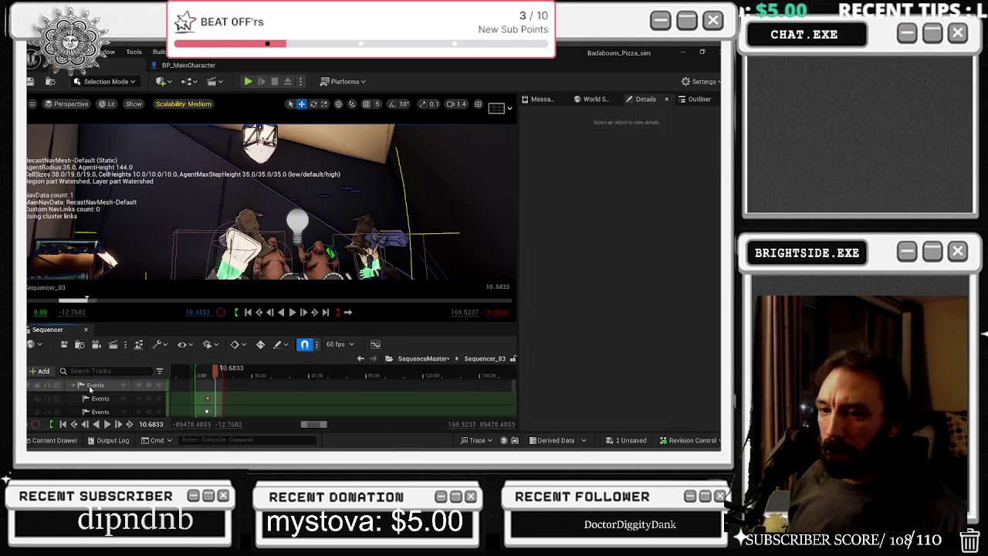
left_click(44, 370)
mouse_move(85, 213)
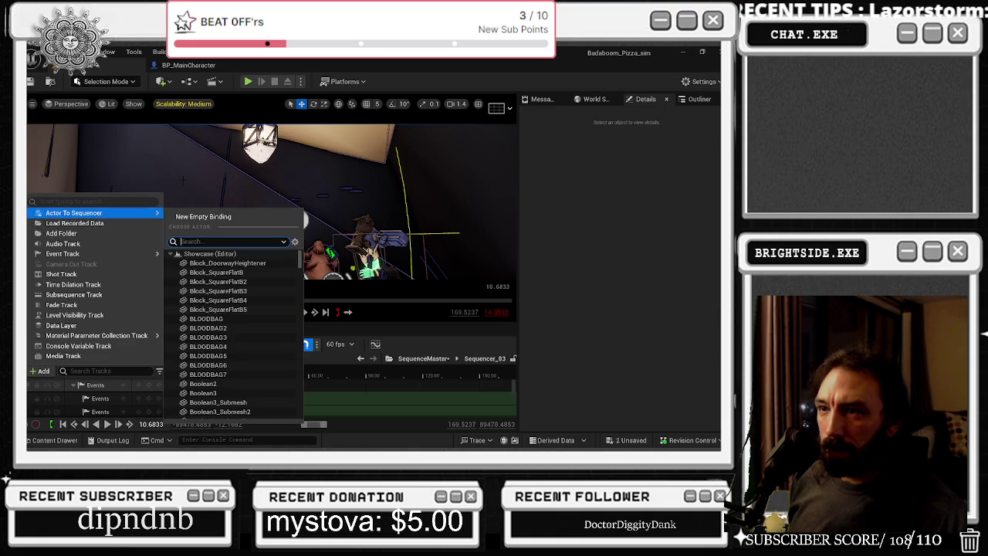
key("Escape")
left_click(297, 221)
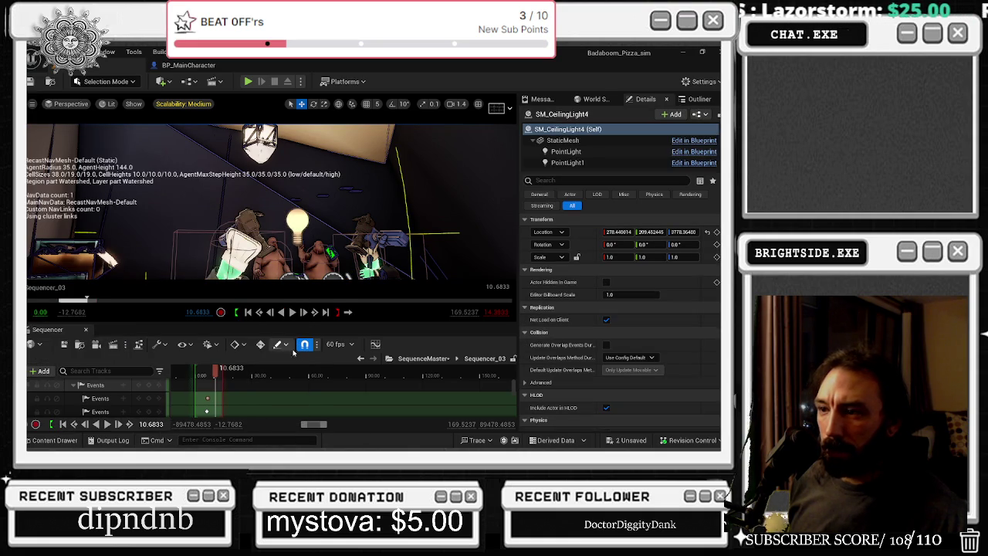
left_click(40, 371)
mouse_move(74, 212)
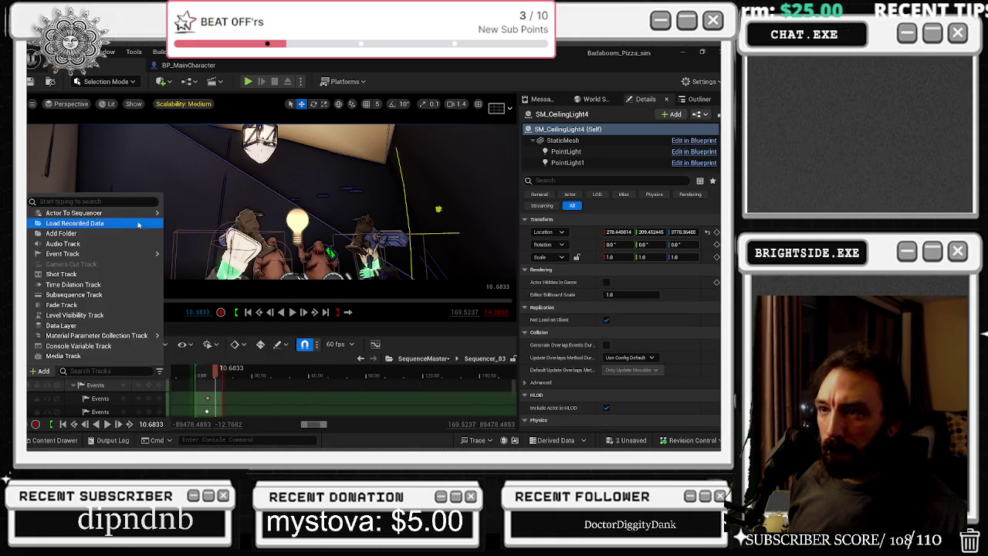
left_click(176, 216)
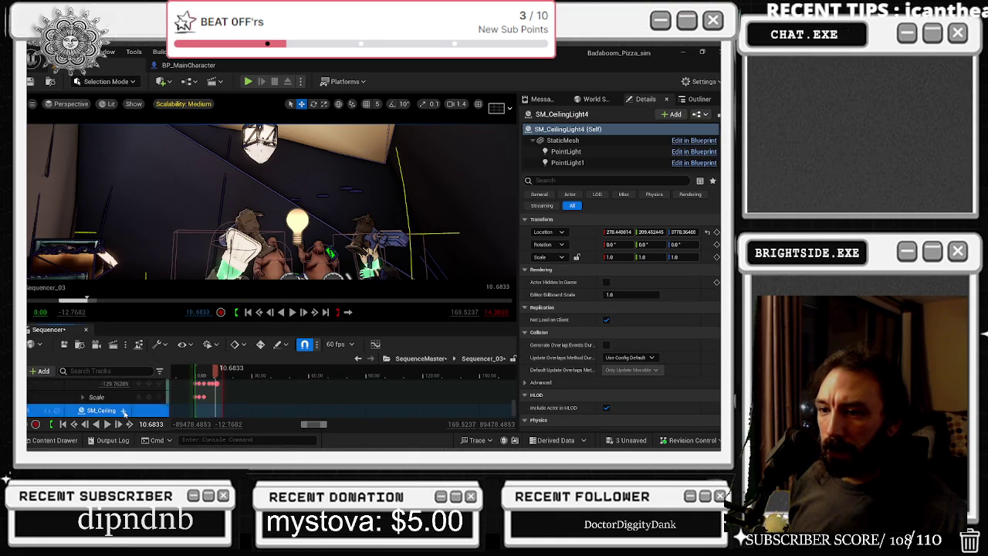
- Add the ceiling light's PointLight track with a Transform track, and expand Transform
left_click(124, 410)
left_click(147, 346)
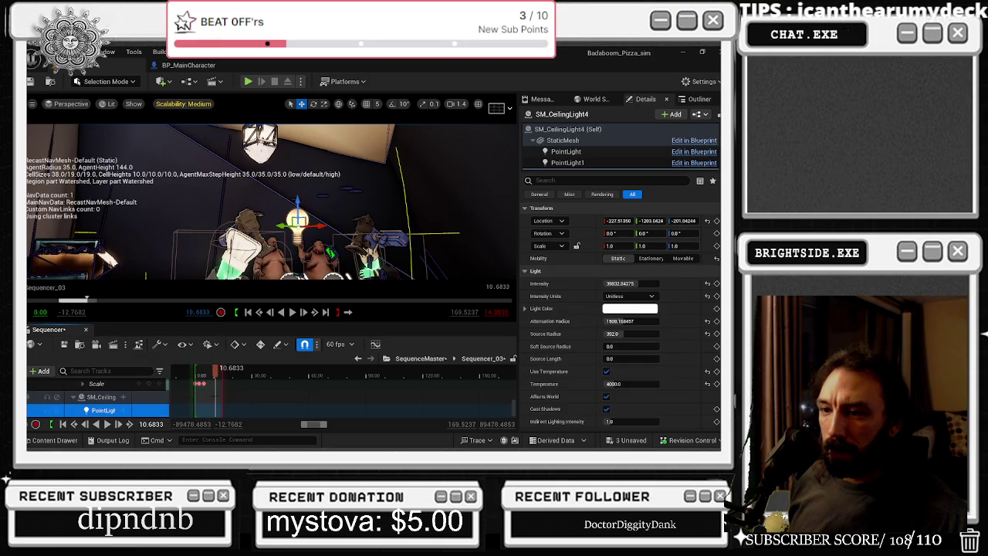
scroll(214, 409, "up", 2)
left_click(122, 409)
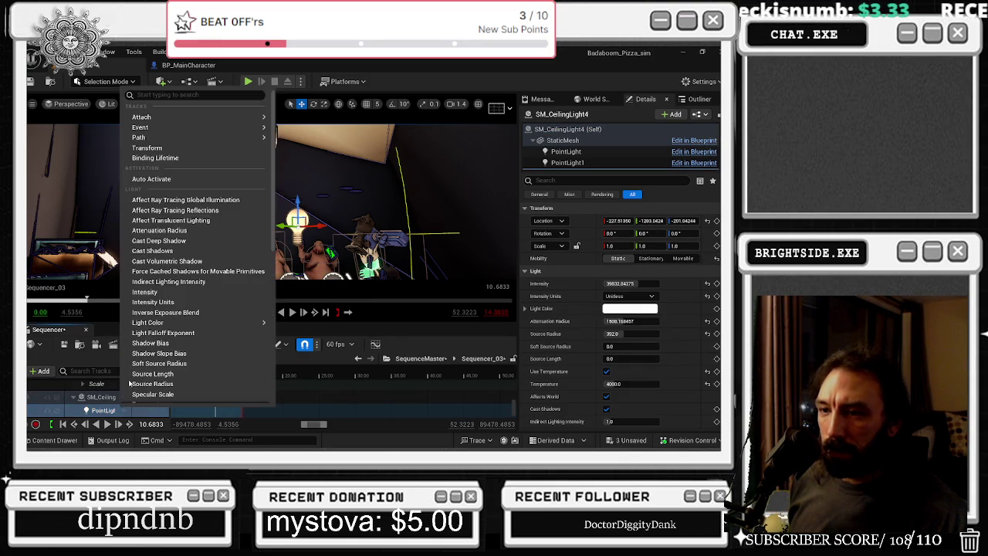
left_click(143, 147)
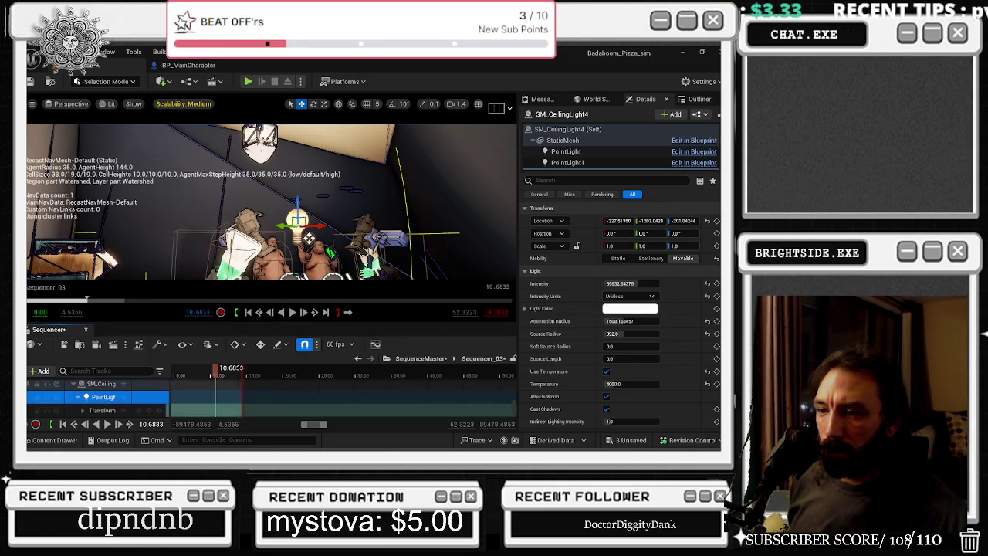
mouse_move(218, 378)
left_mouse_down()
mouse_move(190, 376)
mouse_move(292, 367)
left_mouse_up()
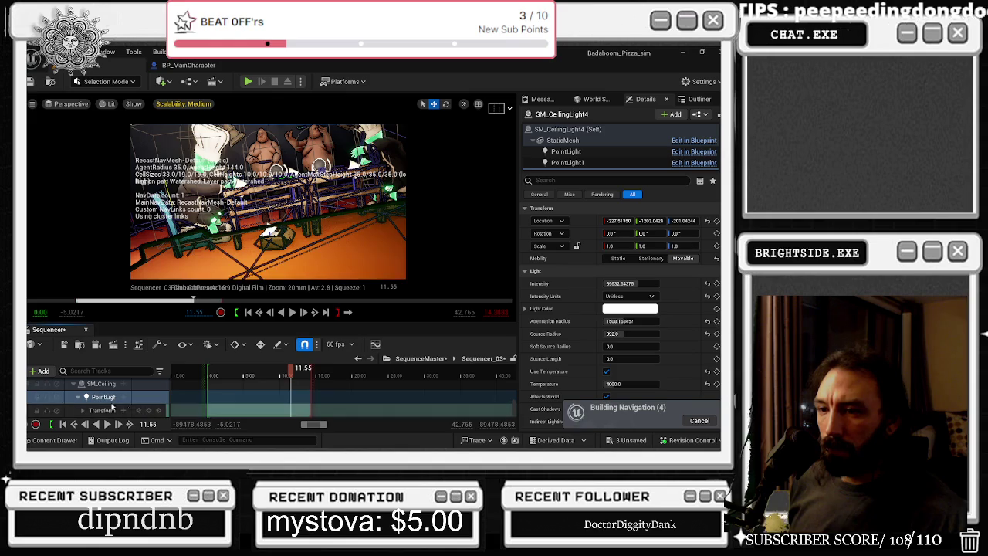
left_click(84, 411)
- Set the point light's Location X to -201
left_click(105, 409)
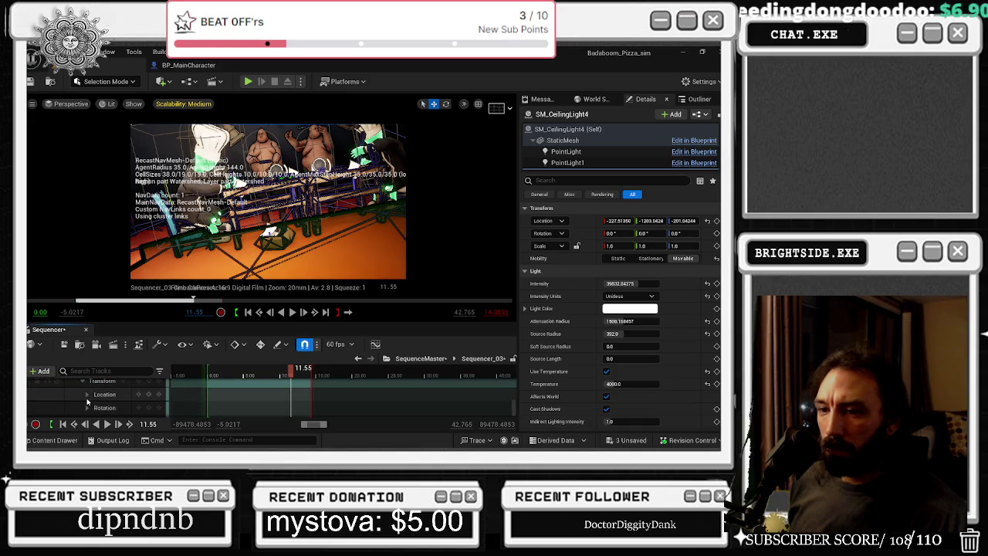
left_click(112, 408)
type("-287")
key("Return")
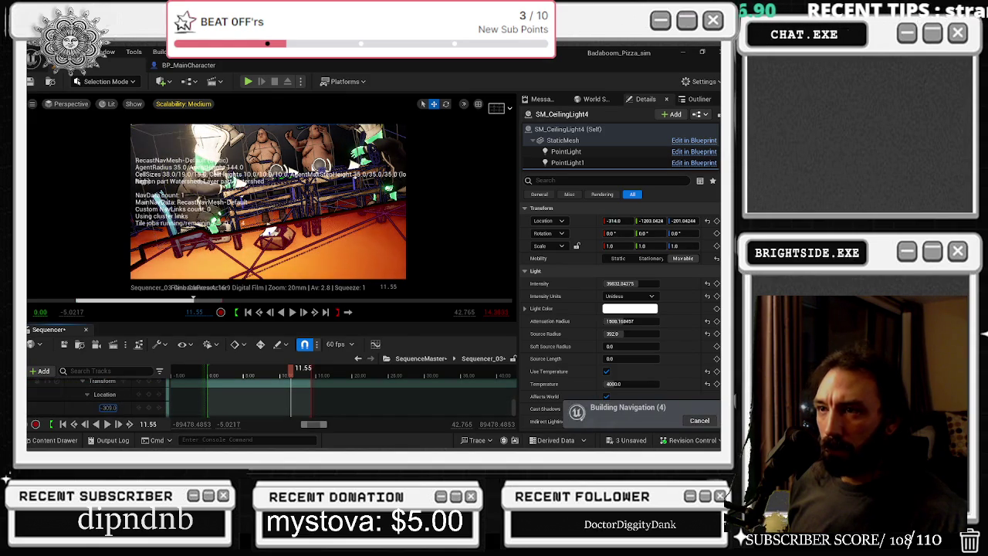
type("-201")
key("Return")
- Set the point light's Location Y to -1385
scroll(112, 406, "down", 1)
double_click(111, 406)
type("-1503")
key("Return")
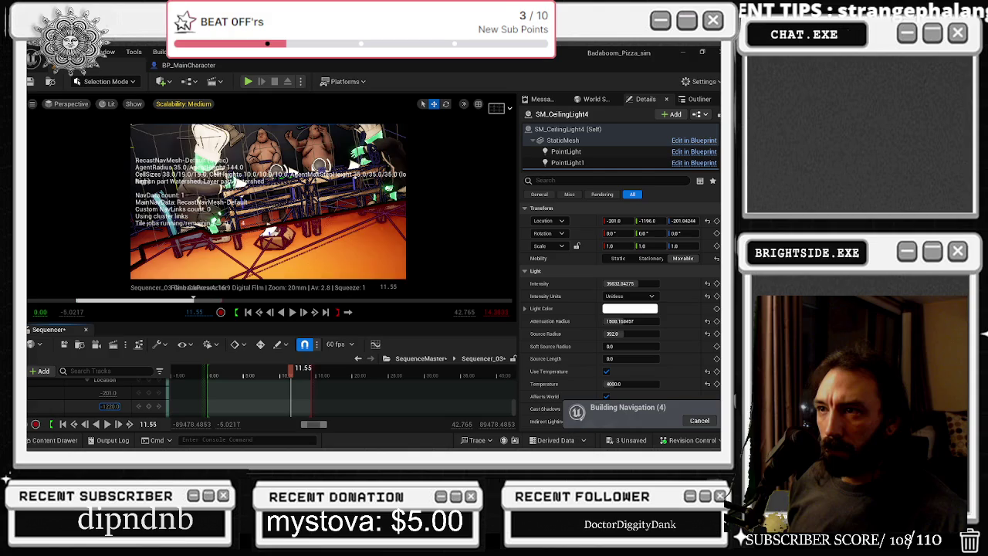
type("-1522")
key("Return")
type("-1368")
key("Return")
type("-1385")
key("Return")
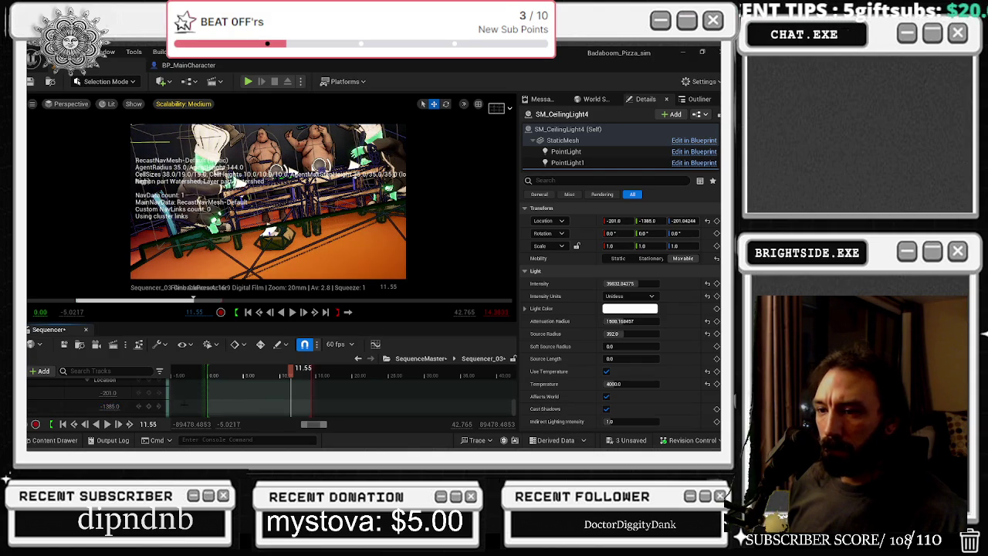
- Key the light's new location and play the sequence from before the key to preview it
scroll(155, 401, "up", 1)
left_click(150, 396)
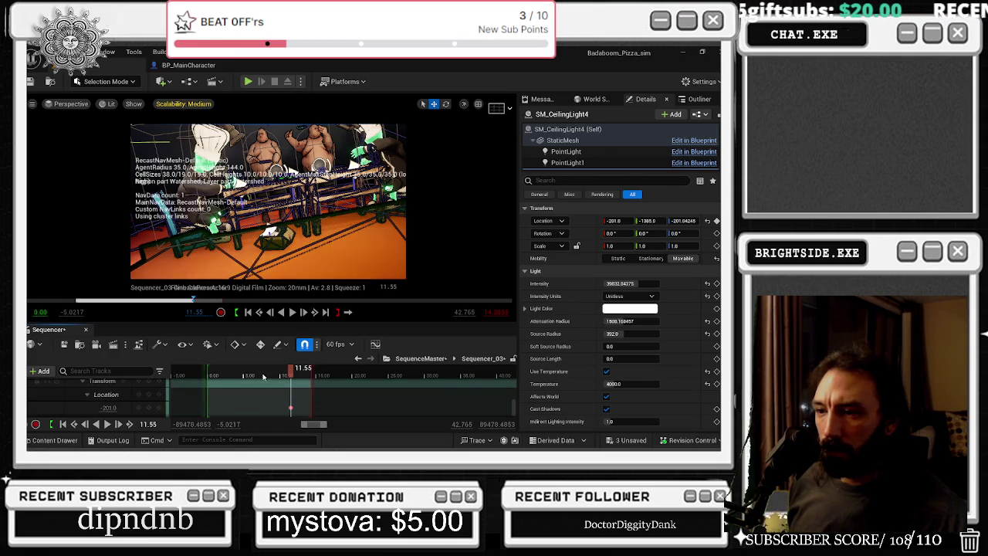
left_click(270, 376)
key("space")
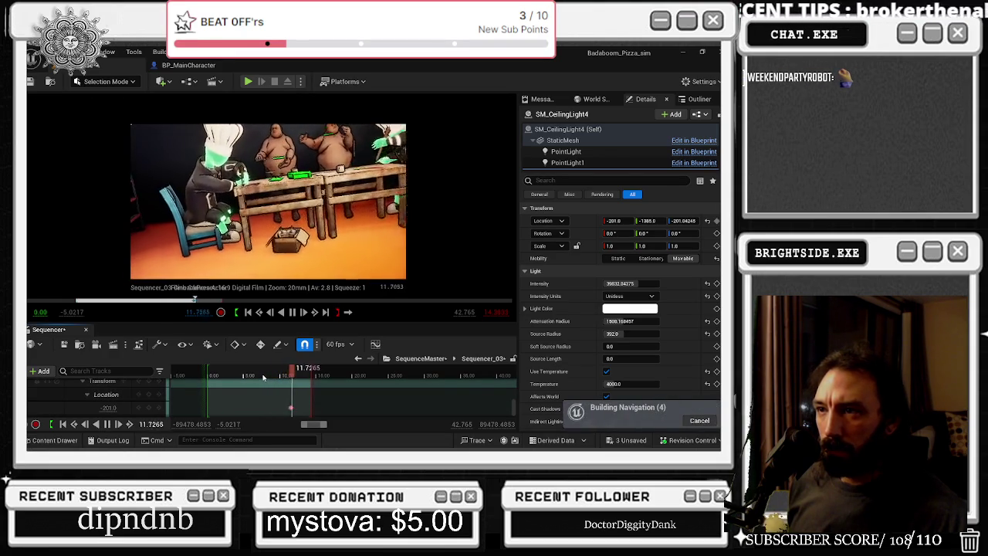
key("alt+Tab")
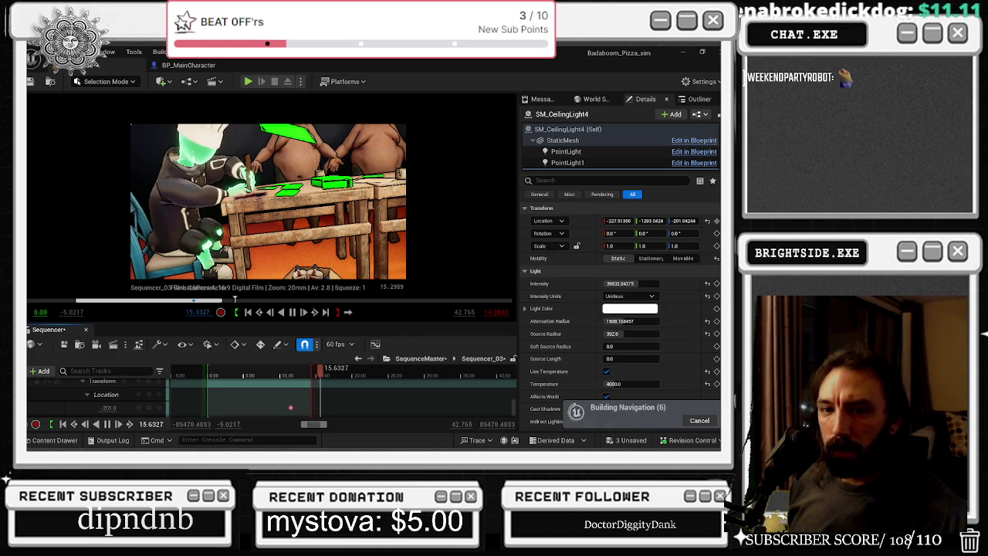
left_click(192, 375)
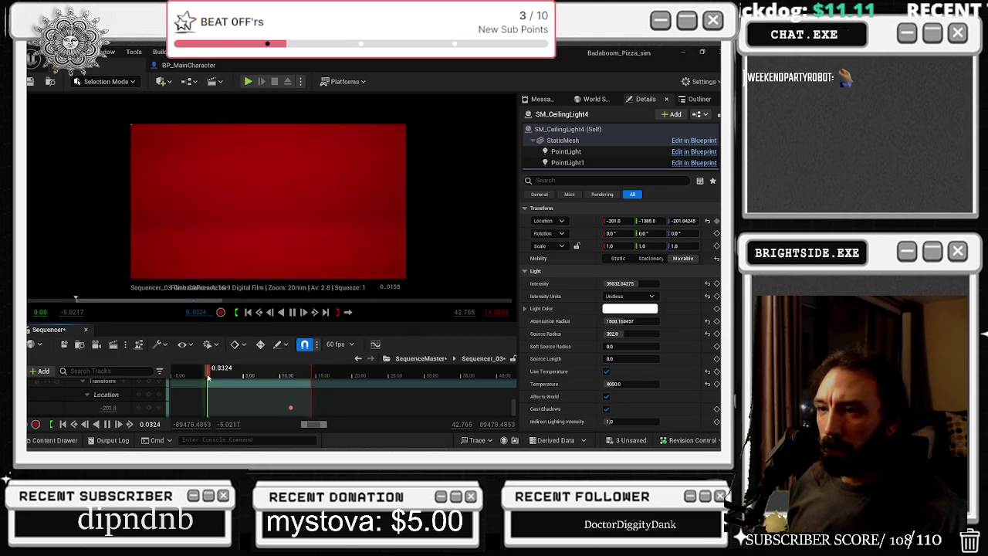
- Raise the Twitch stream's video quality, then minimize the browser
key("alt+Tab")
left_click_drag(478, 232, 526, 117)
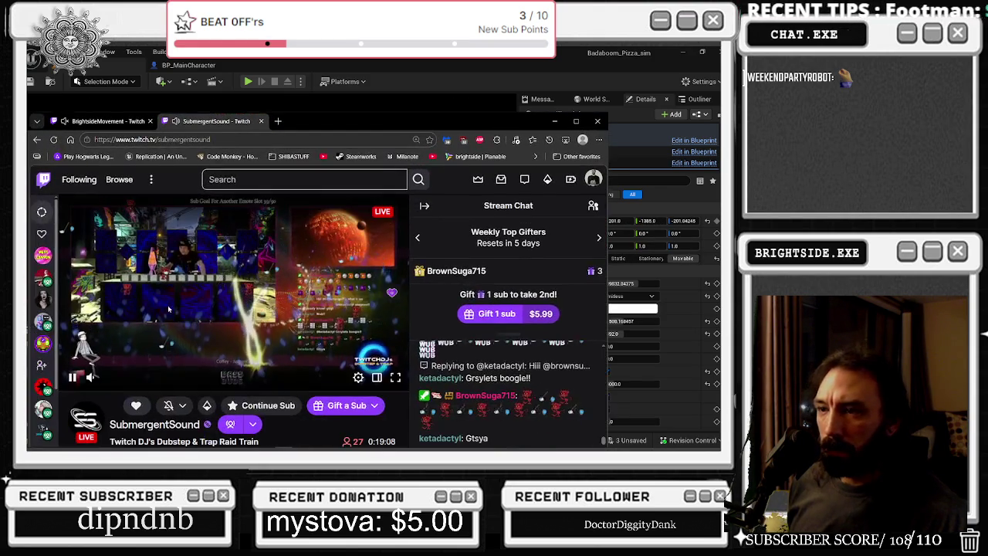
left_click(358, 377)
left_click(237, 249)
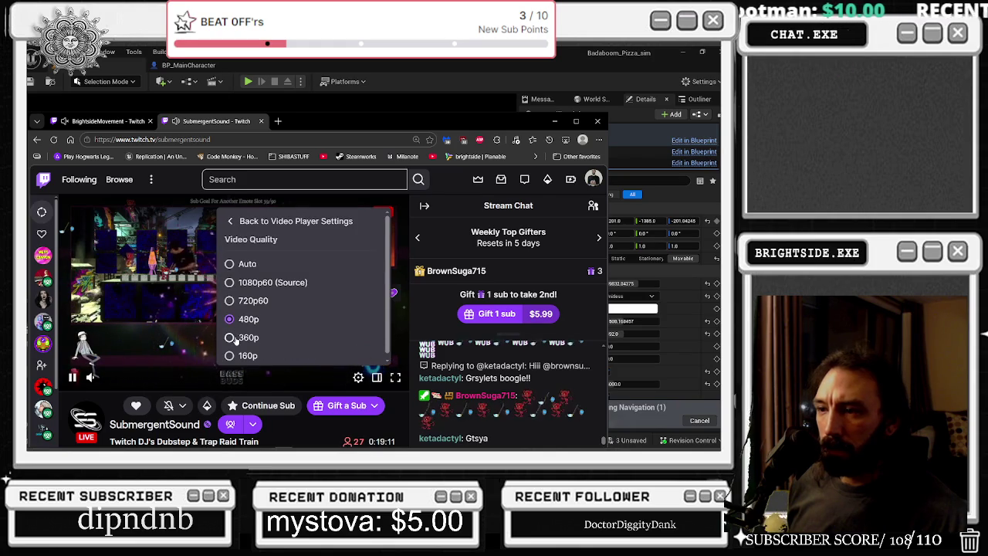
left_click(246, 281)
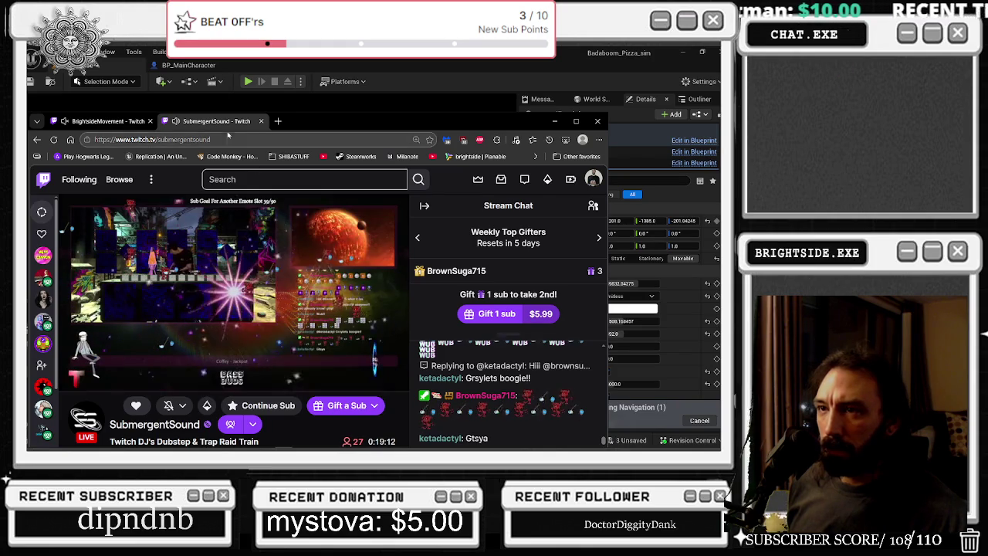
left_click(557, 121)
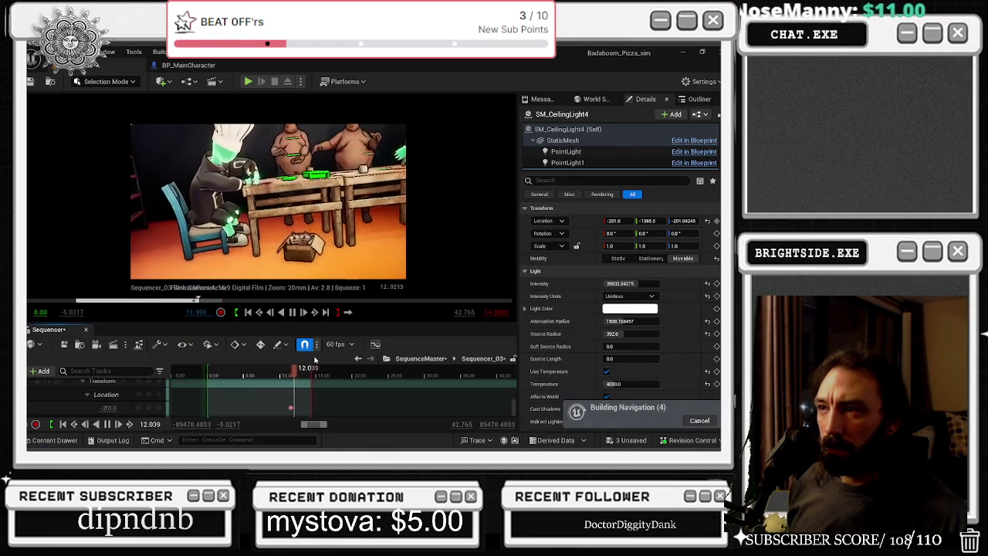
- Scrub the Sequencer_03 shot with the navigation debug text hidden, then save the modified sequences
left_click(216, 376)
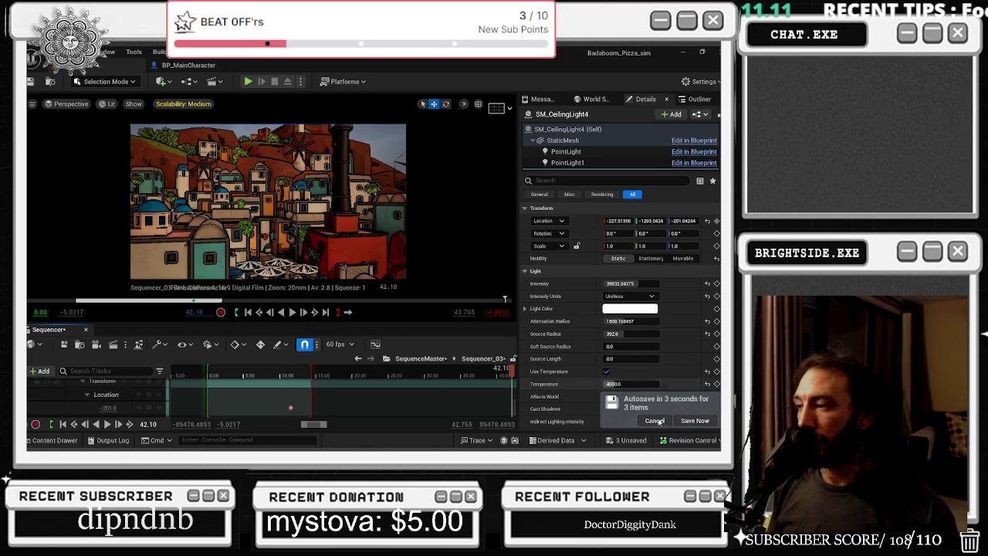
key("p")
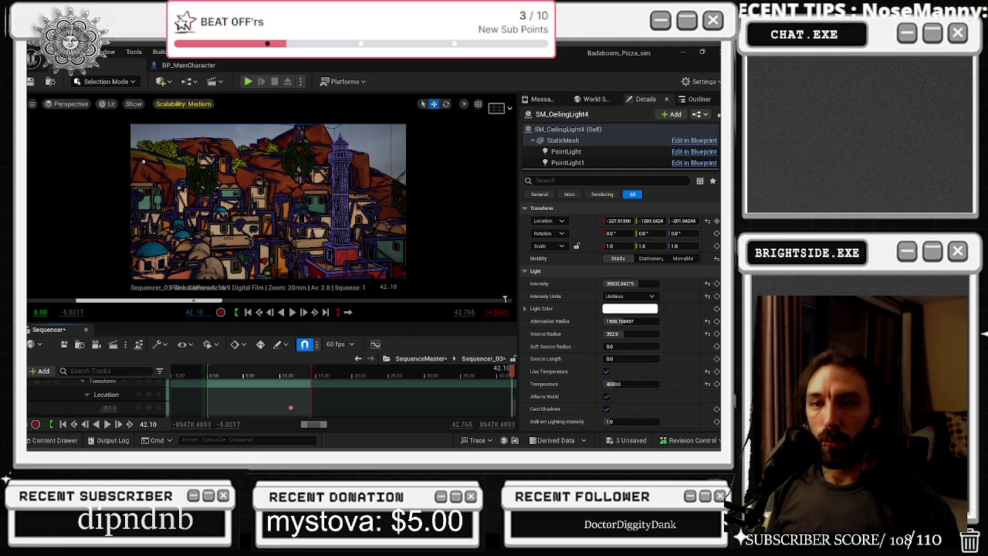
left_click_drag(218, 371, 291, 374)
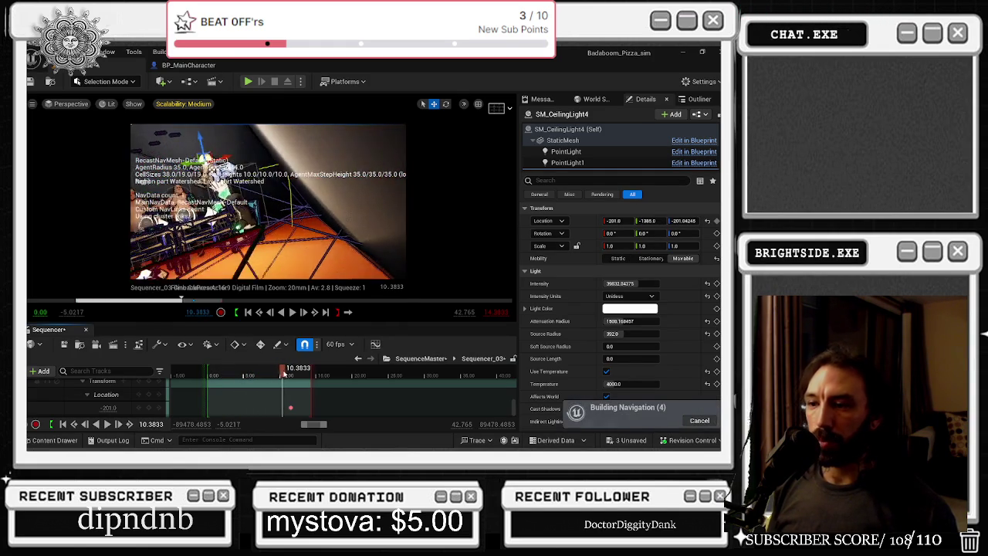
scroll(292, 374, "down", 2)
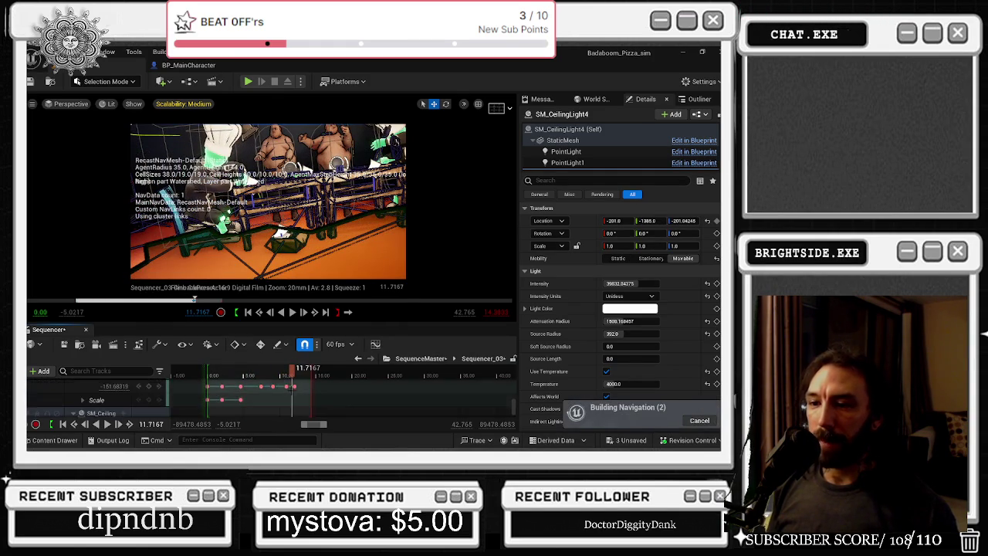
mouse_move(291, 374)
left_mouse_down()
mouse_move(314, 378)
mouse_move(260, 371)
left_mouse_up()
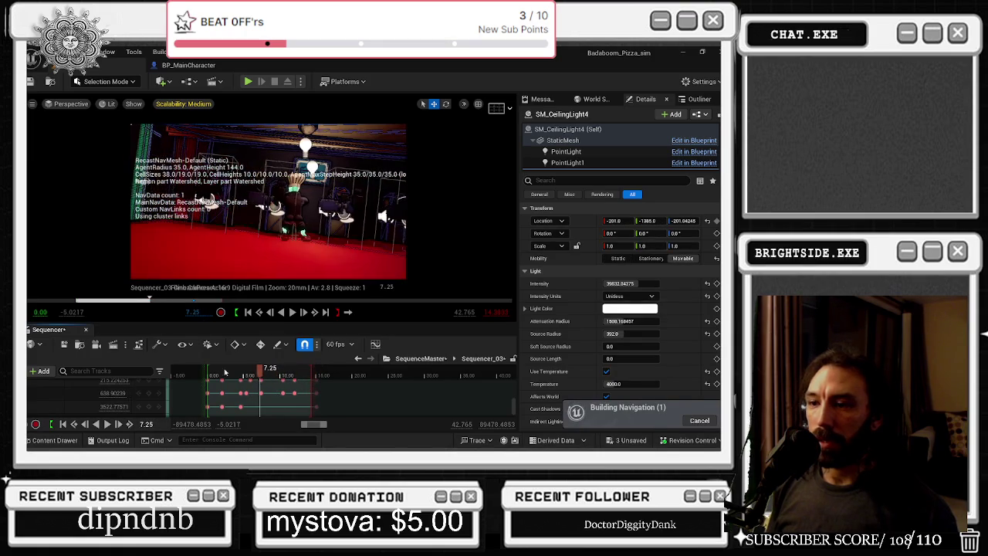
left_click(64, 345)
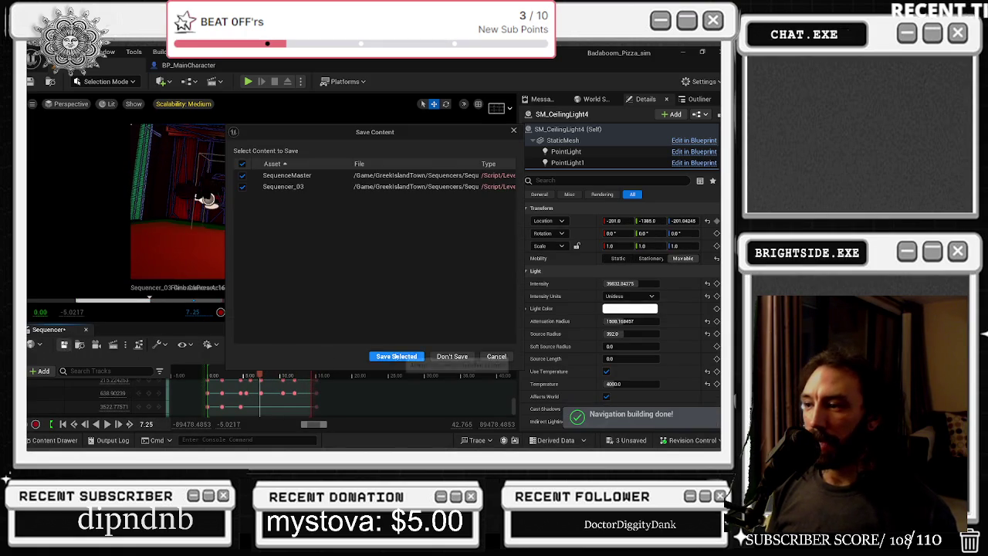
- Save SequenceMaster and Sequencer_03, close Sequencer, and return to the level editor
key("Return")
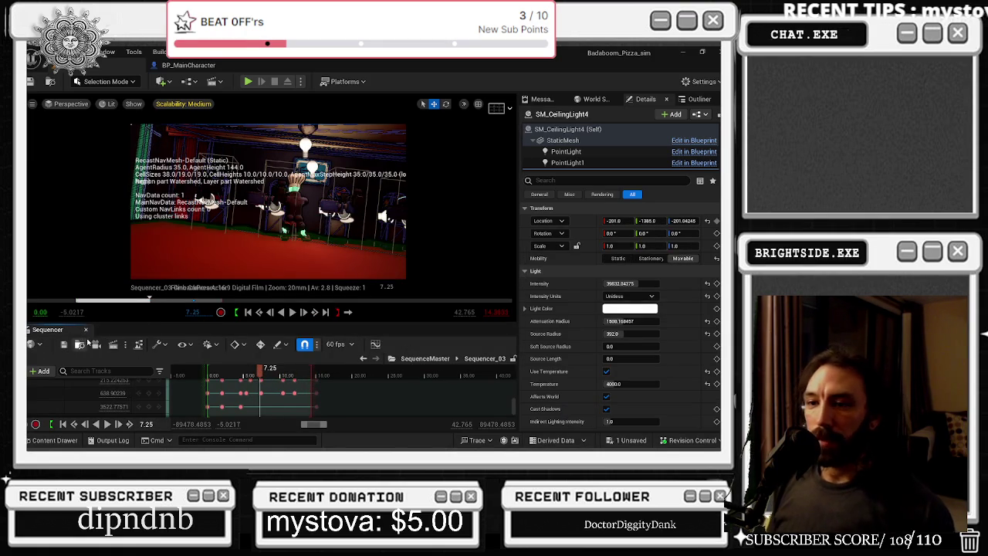
left_click(86, 329)
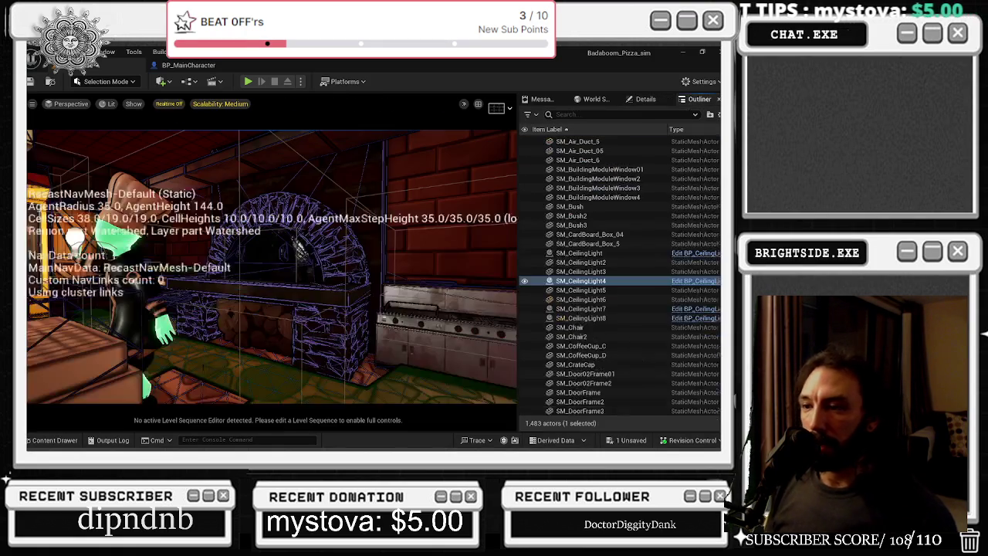
left_click(190, 66)
left_click(116, 65)
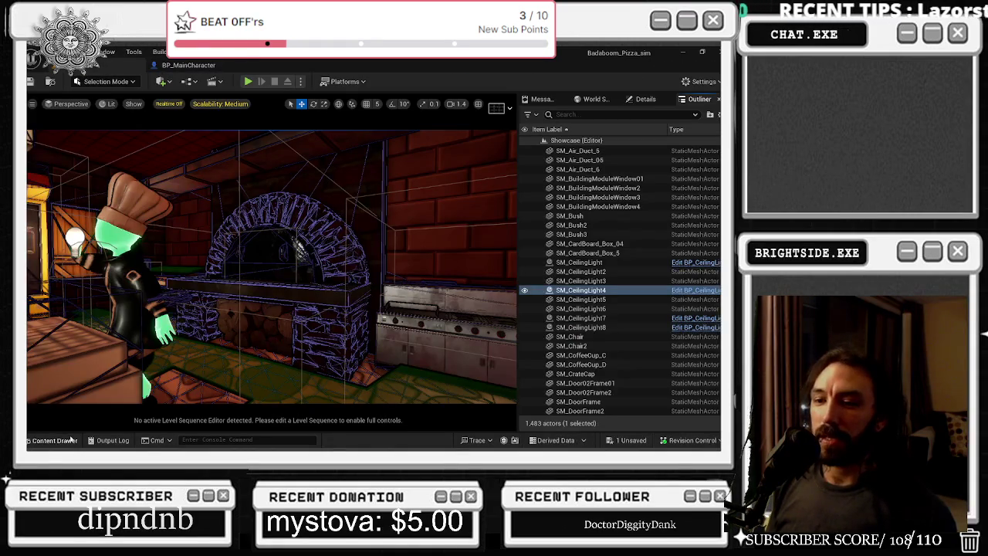
- Open SequenceMaster from the Content Drawer and step into the Sequencer_06 shot around 11.5 seconds
left_click(55, 440)
double_click(530, 251)
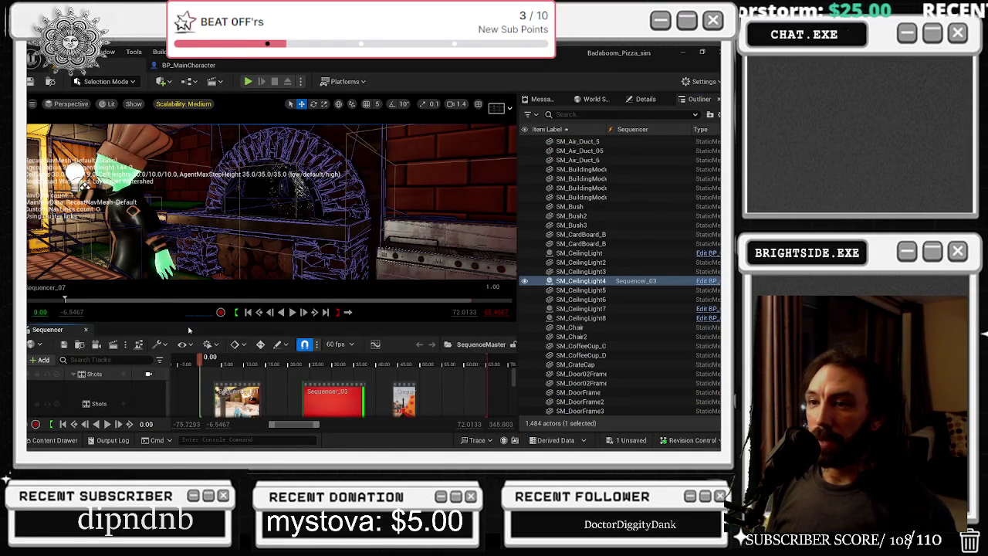
left_click_drag(206, 360, 282, 358)
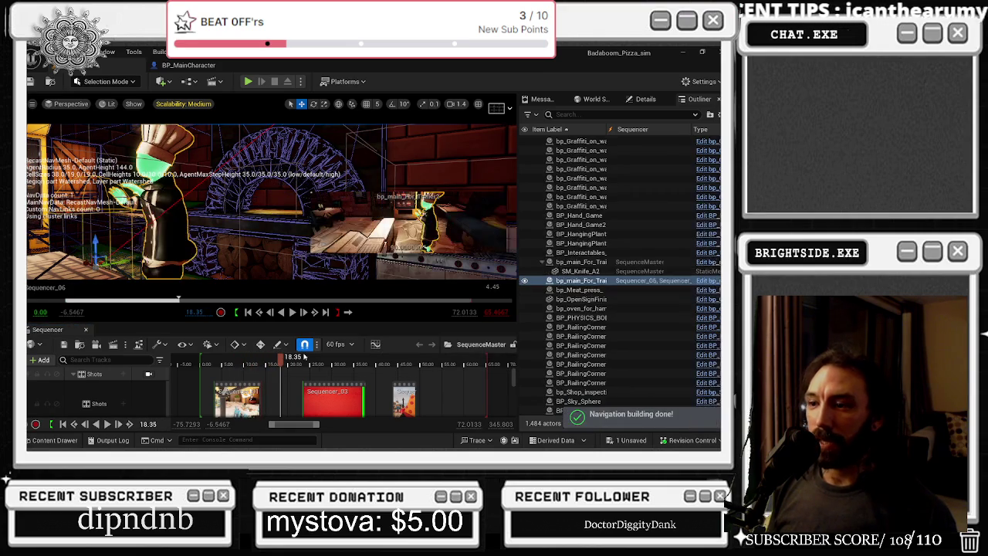
double_click(313, 390)
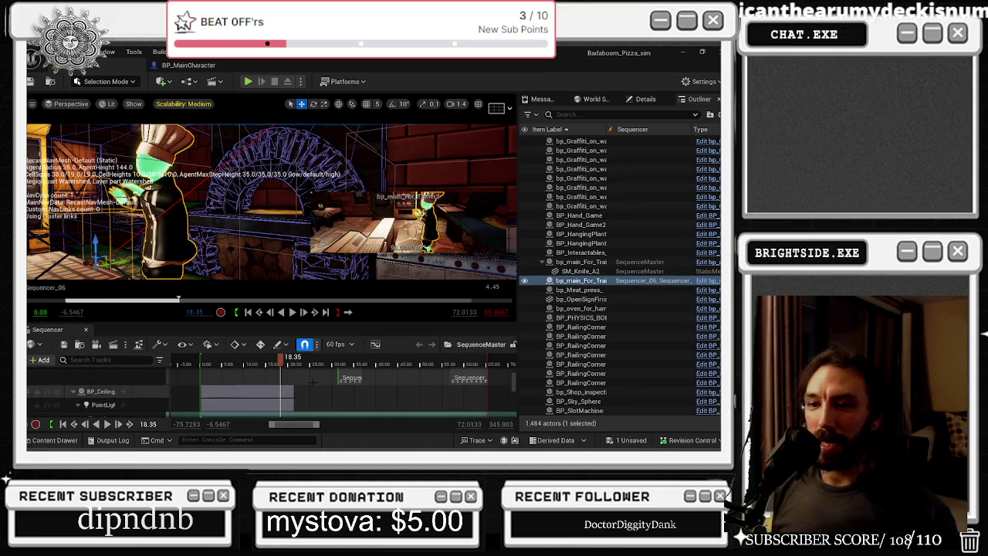
scroll(314, 382, "down", 2)
scroll(312, 386, "down", 2)
scroll(310, 389, "down", 2)
scroll(309, 393, "down", 2)
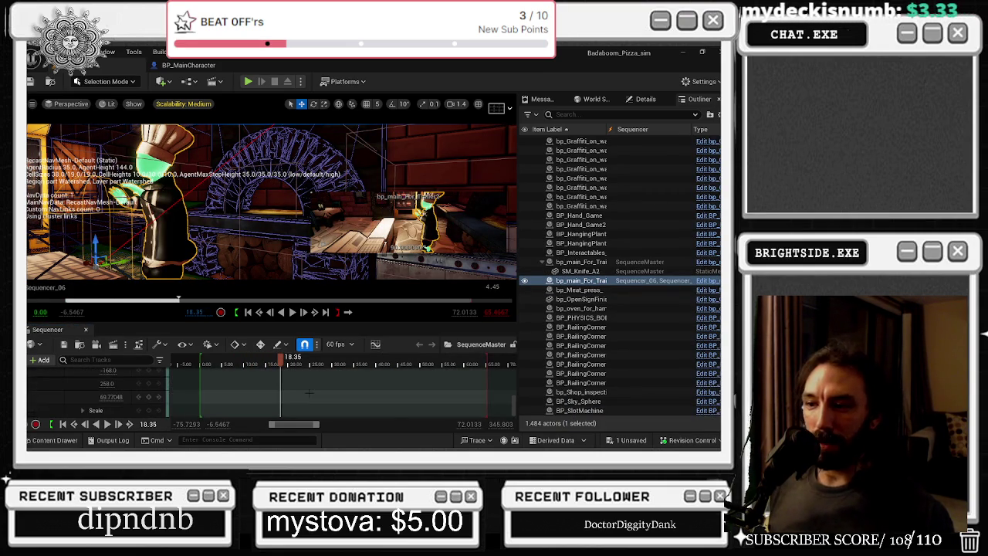
double_click(294, 384)
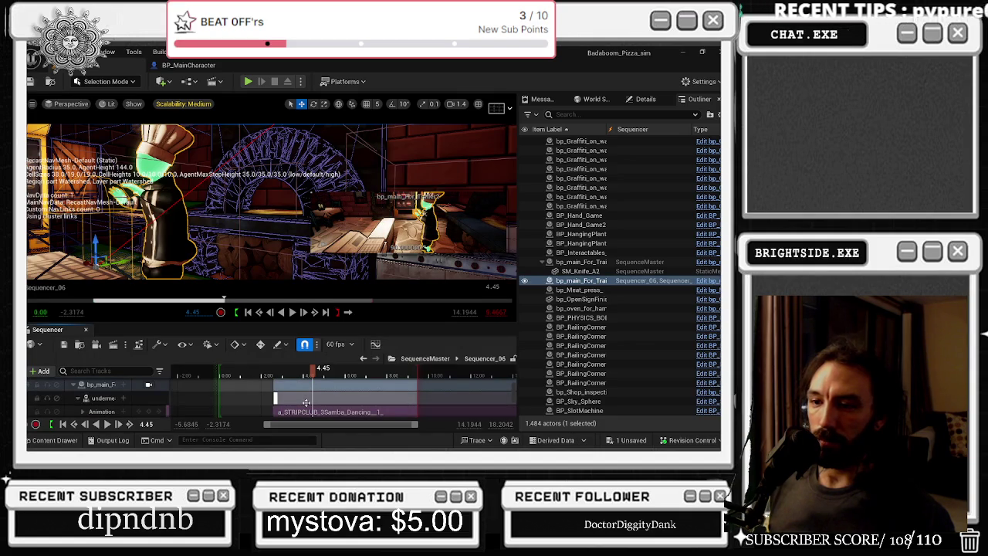
- Paste the Samba Dancing section into the character's Animation track, slow its play rate, and preview
left_click(307, 402)
key("ctrl+v")
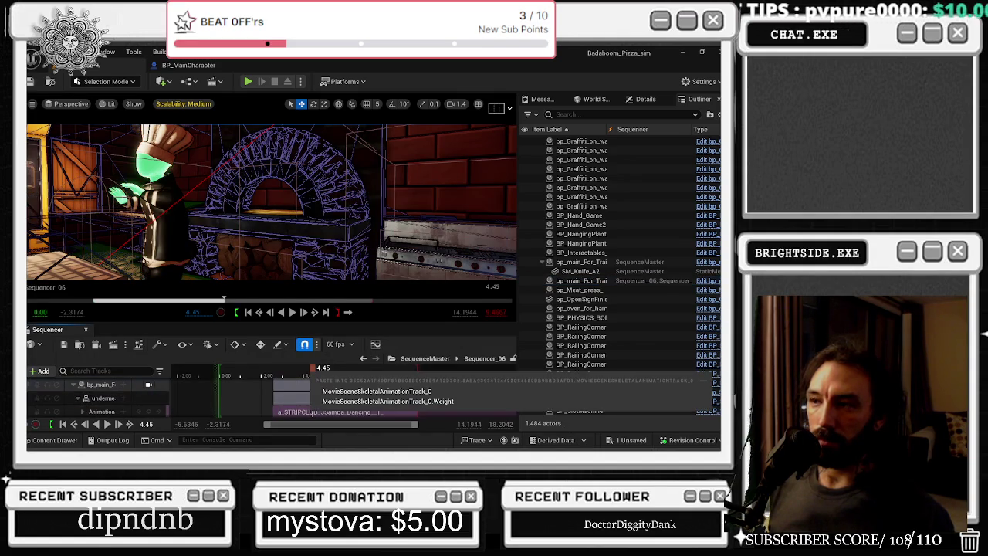
left_click(378, 391)
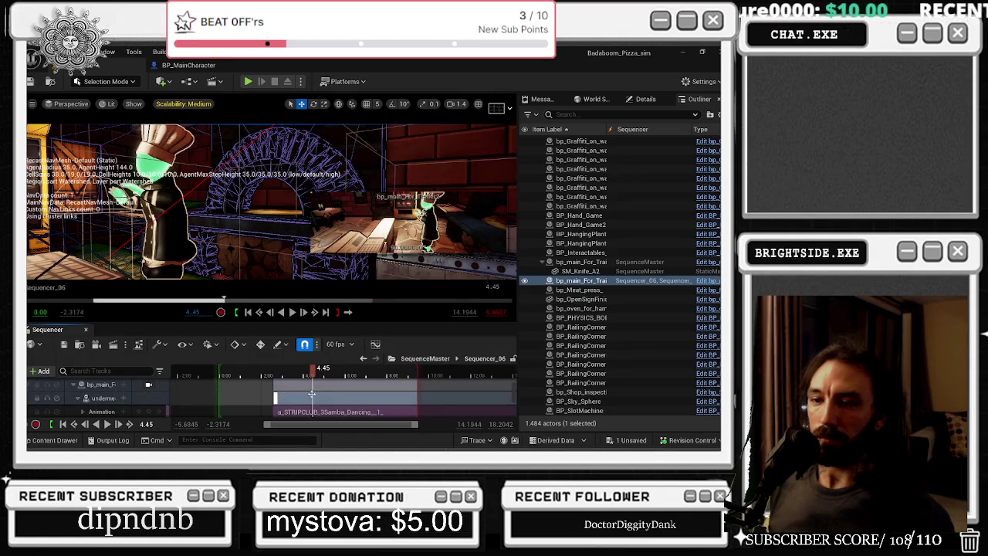
right_click(314, 400)
mouse_move(386, 126)
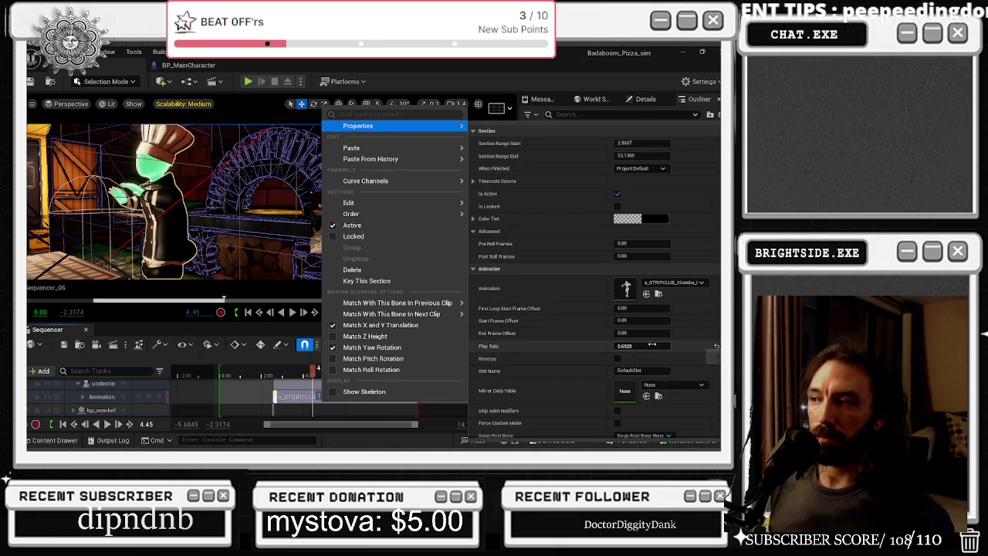
left_click_drag(652, 345, 614, 345)
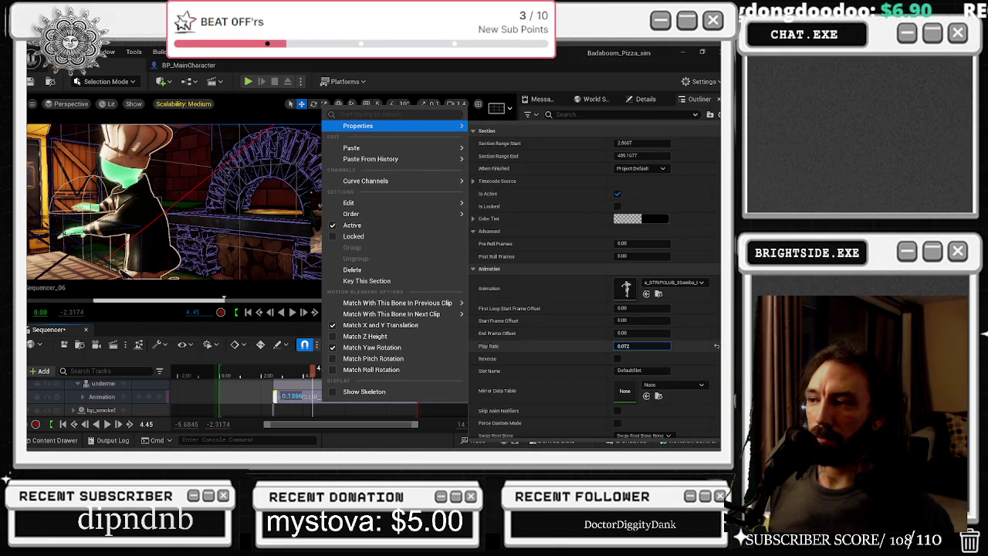
left_click(262, 376)
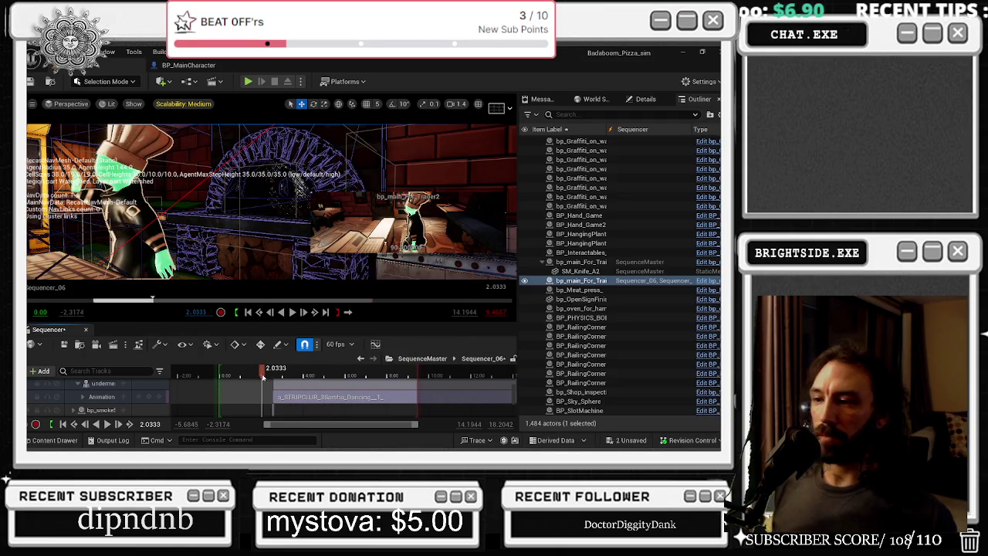
key("space")
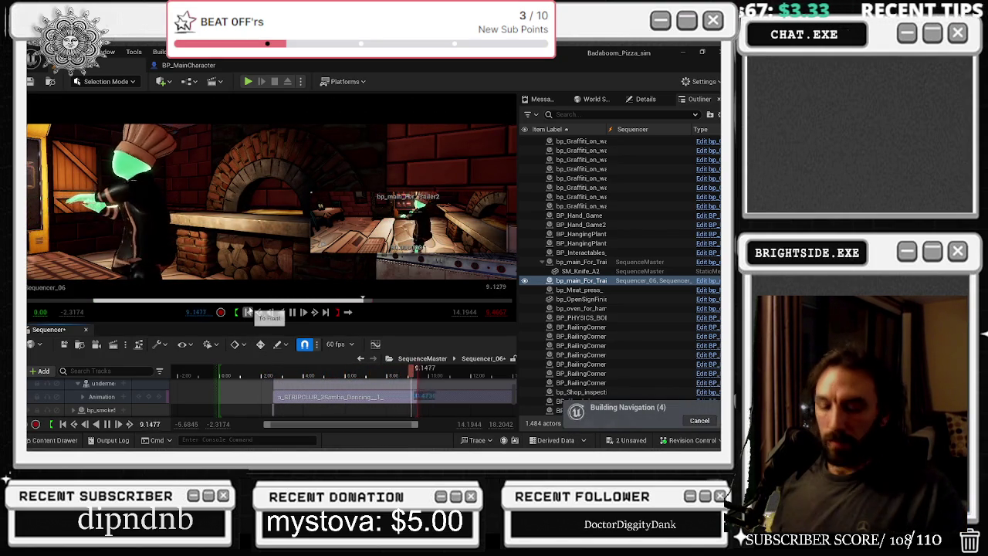
left_click(229, 373)
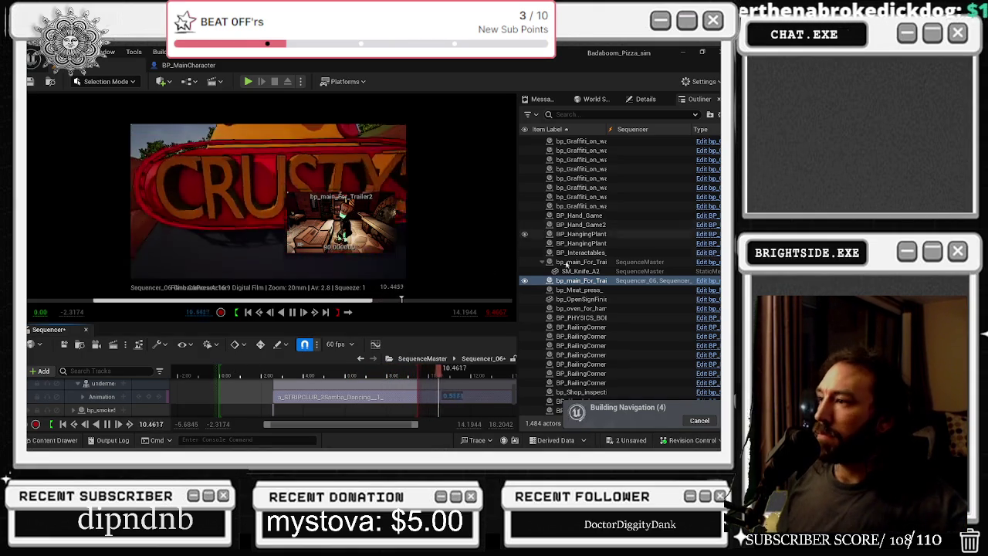
- Raise the animation section's play rate to about 0.17
right_click(311, 397)
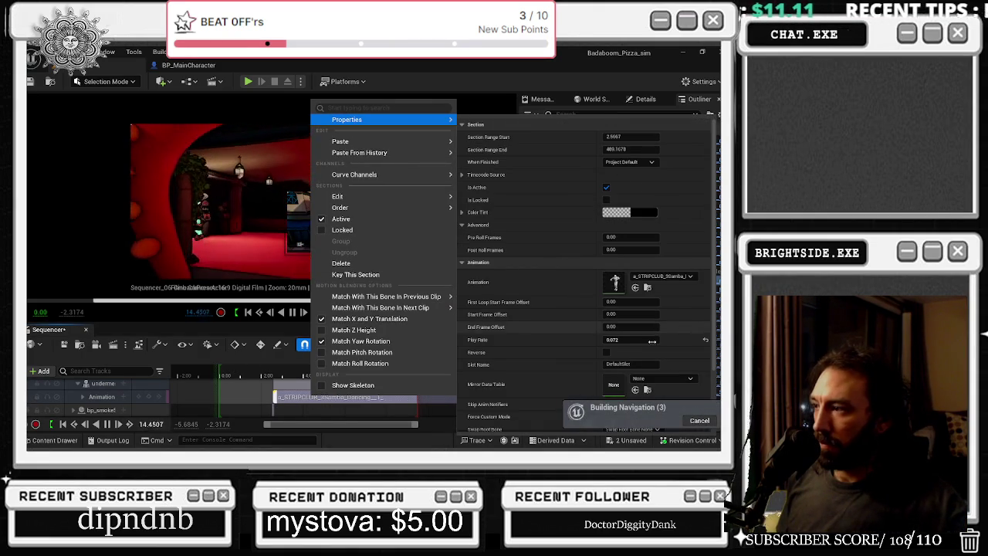
left_click_drag(664, 341, 679, 341)
left_click(263, 376)
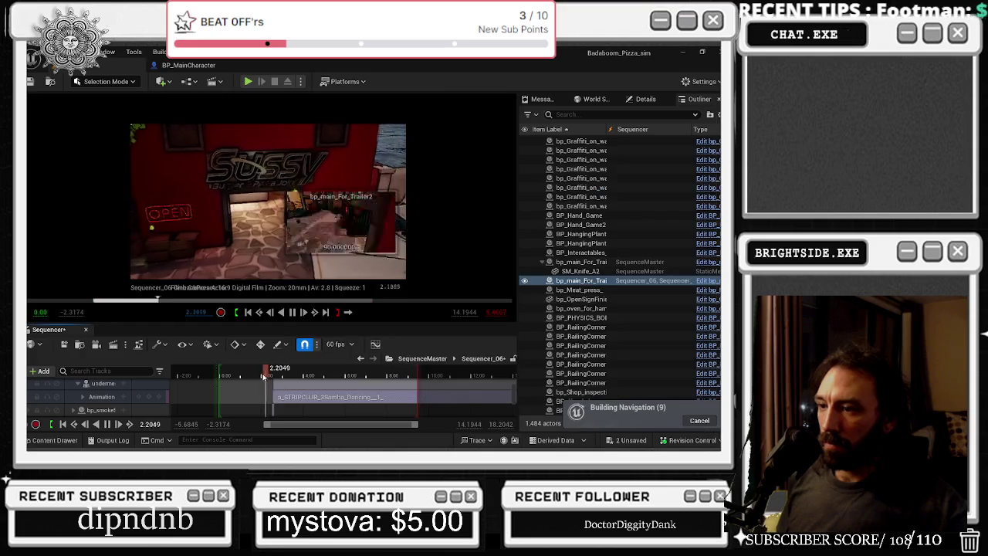